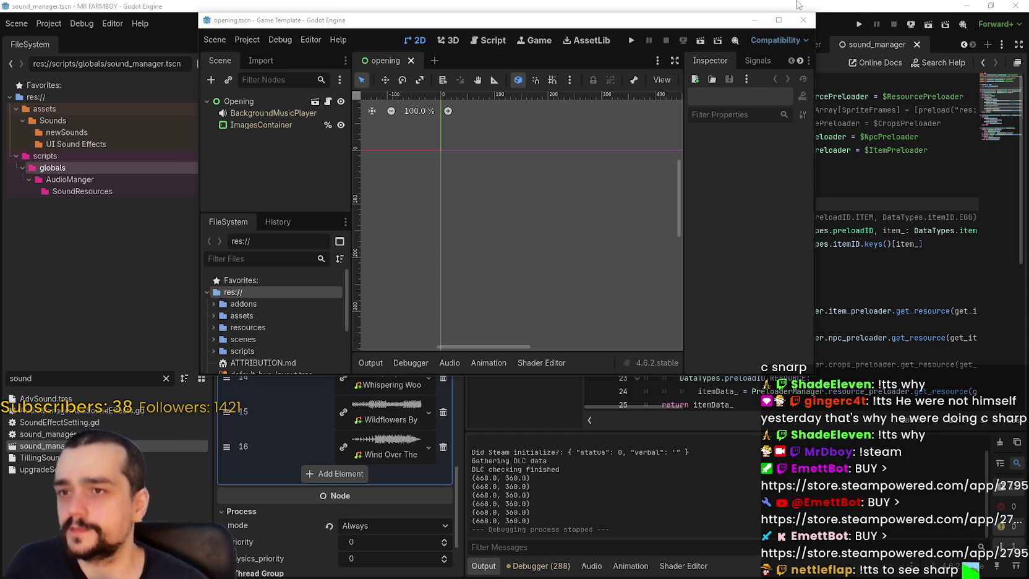
Step: Maximize the editor, leave the renderer on Compatibility, and run the Game Template project
{"action": "left_click", "coordinate": [778, 20]}
{"action": "left_click", "coordinate": [972, 24]}
{"action": "left_click", "coordinate": [976, 24]}
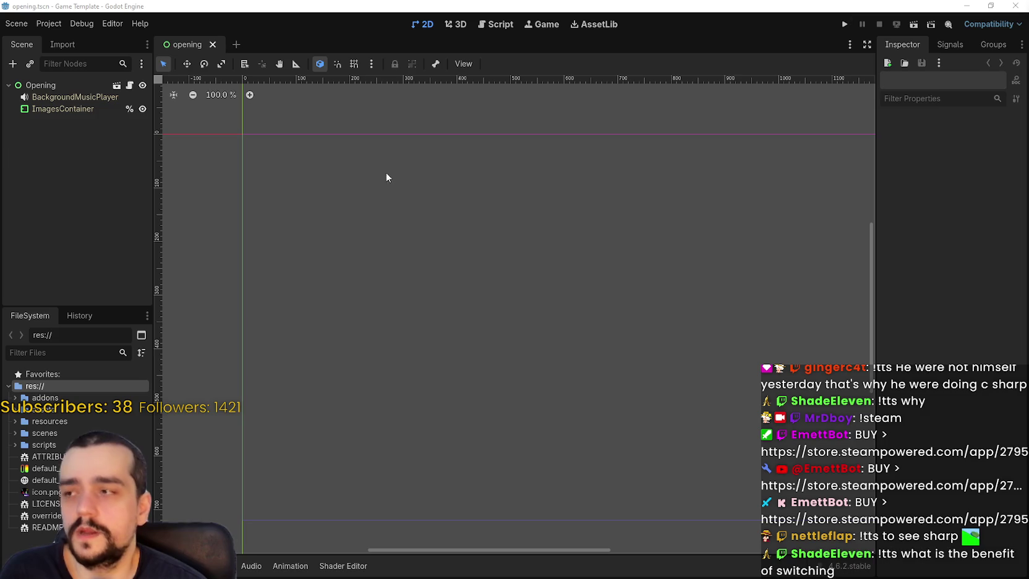
{"action": "left_click", "coordinate": [842, 25]}
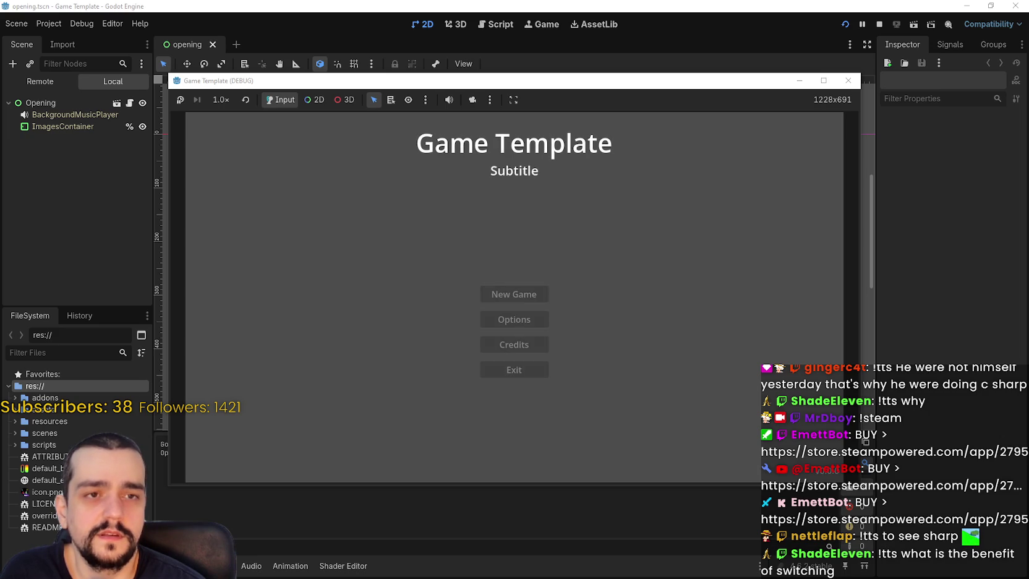
Step: Reposition the game's debug window and enlarge it slightly
{"action": "left_click_drag", "start_coordinate": [523, 80], "coordinate": [598, 38]}
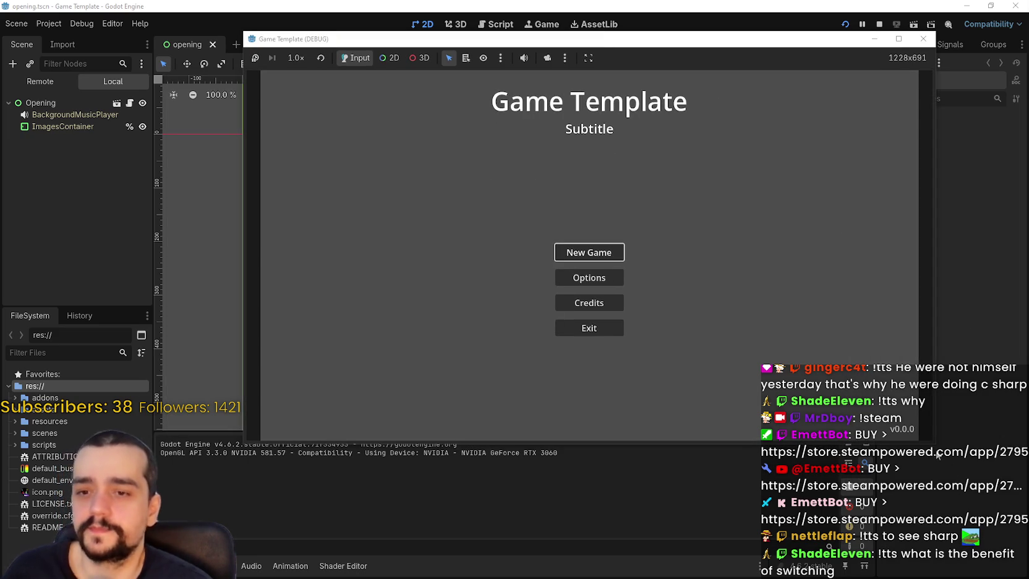
{"action": "left_click_drag", "start_coordinate": [927, 444], "coordinate": [930, 457]}
{"action": "left_click_drag", "start_coordinate": [809, 45], "coordinate": [774, 29]}
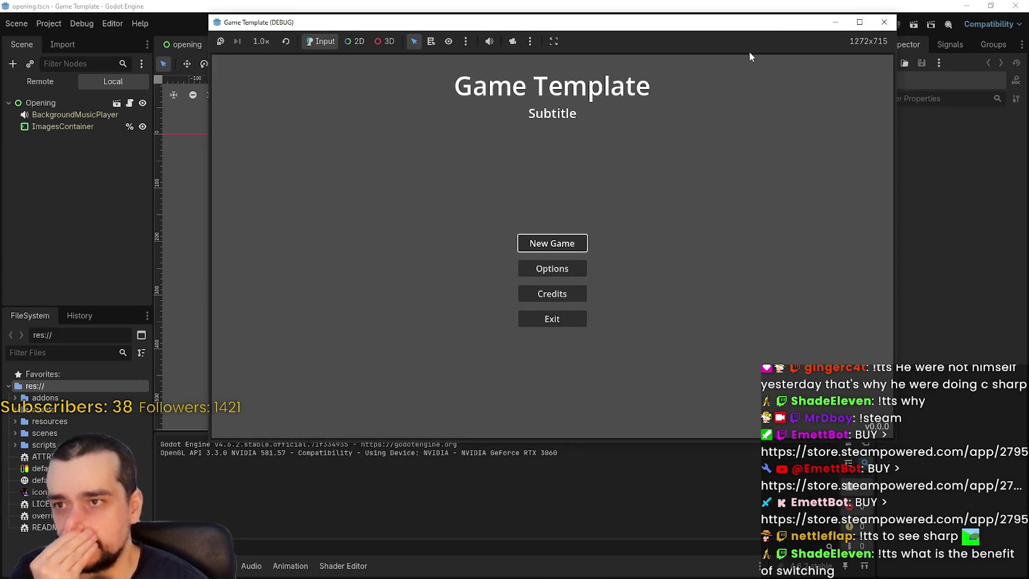
Step: Exit the game with Confirm, rerun the project, and choose Options
{"action": "left_click", "coordinate": [537, 321]}
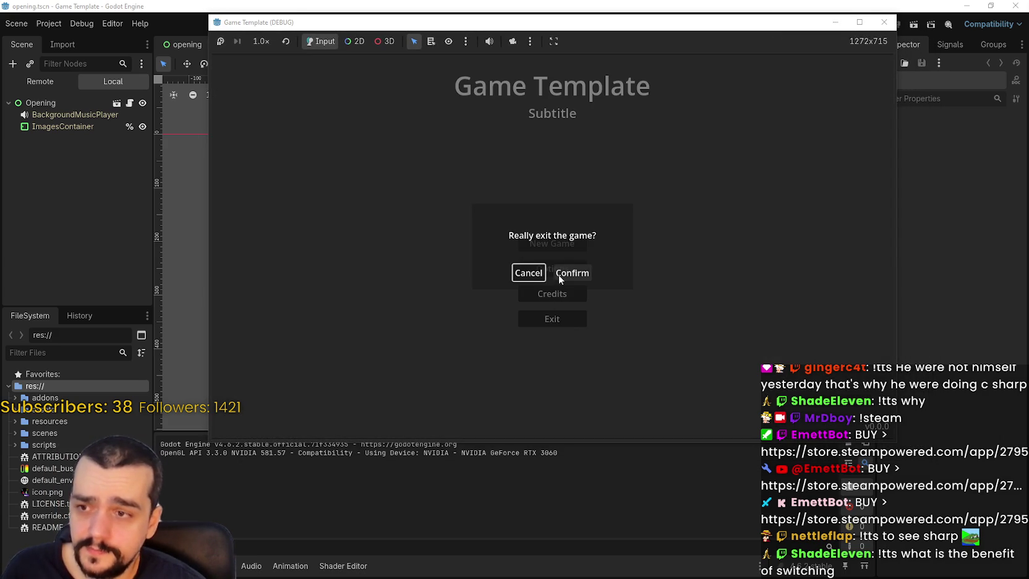
{"action": "left_click", "coordinate": [560, 274]}
{"action": "left_click", "coordinate": [843, 24]}
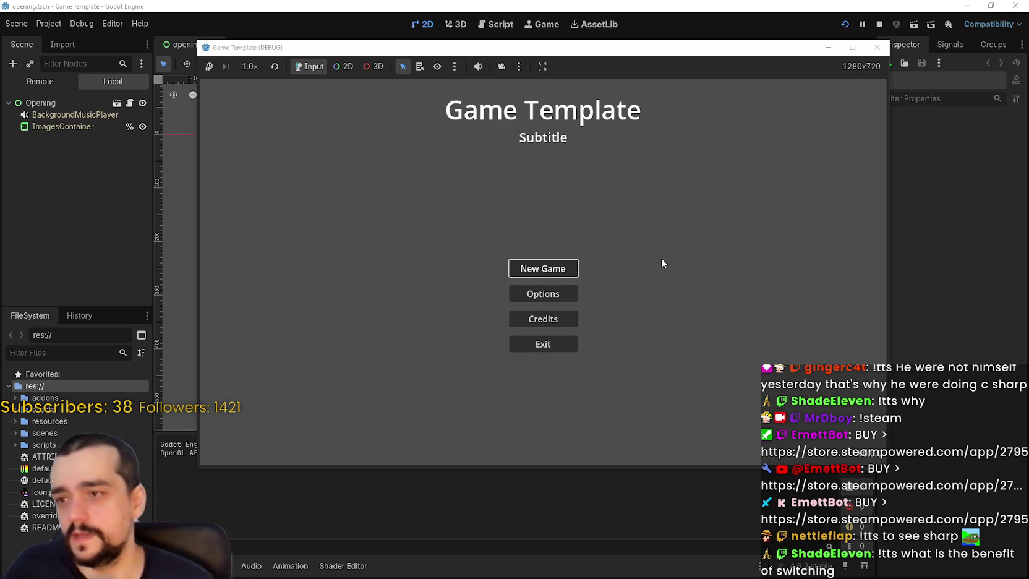
{"action": "left_click", "coordinate": [531, 293]}
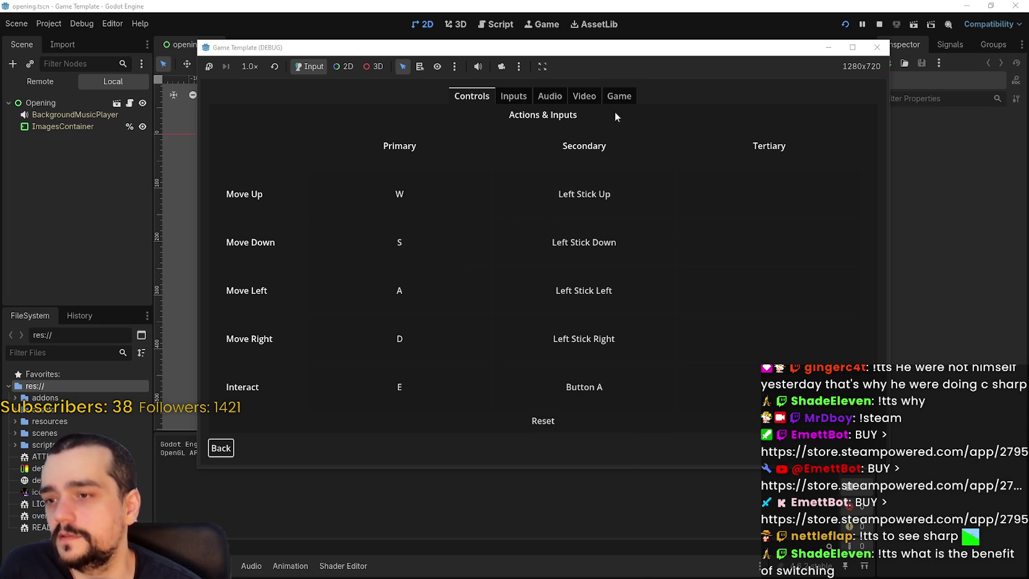
Step: Start assigning a third Move Up key, cancel it, and browse the settings categories
{"action": "left_click", "coordinate": [732, 199]}
{"action": "left_click", "coordinate": [520, 306]}
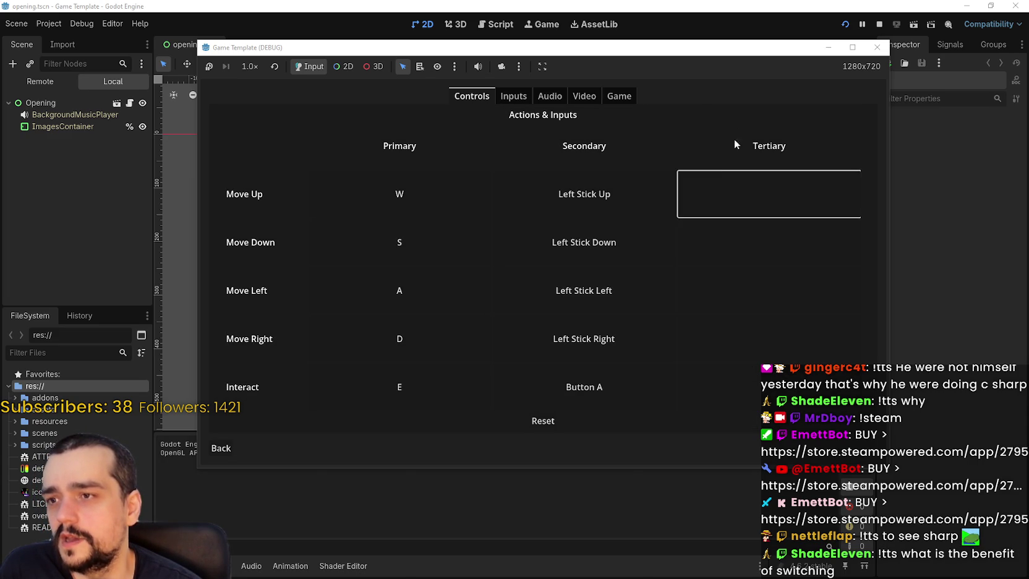
{"action": "left_click", "coordinate": [502, 94]}
{"action": "left_click", "coordinate": [543, 95]}
{"action": "left_click", "coordinate": [587, 97]}
{"action": "left_click", "coordinate": [611, 97]}
Step: Check the Video tab's resolution, V-Sync and anti-aliasing choices without changing any
{"action": "left_click", "coordinate": [585, 96]}
{"action": "left_click", "coordinate": [647, 255]}
{"action": "left_click", "coordinate": [642, 261]}
{"action": "left_click", "coordinate": [639, 280]}
{"action": "left_click", "coordinate": [637, 277]}
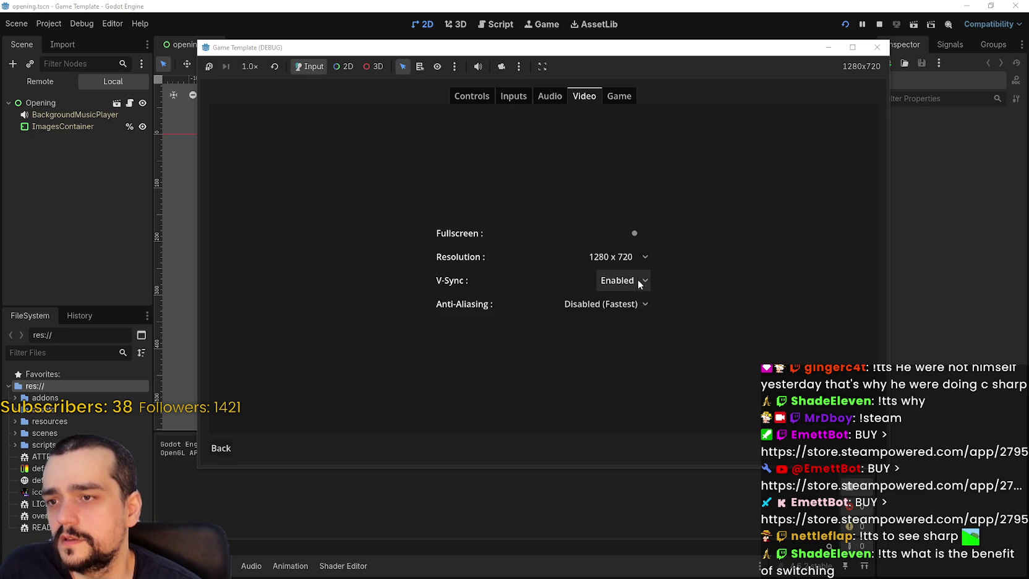
{"action": "left_click", "coordinate": [639, 303]}
{"action": "left_click", "coordinate": [642, 281]}
Step: View Game settings, return to Controls, leave Options and start a new game
{"action": "left_click", "coordinate": [615, 97]}
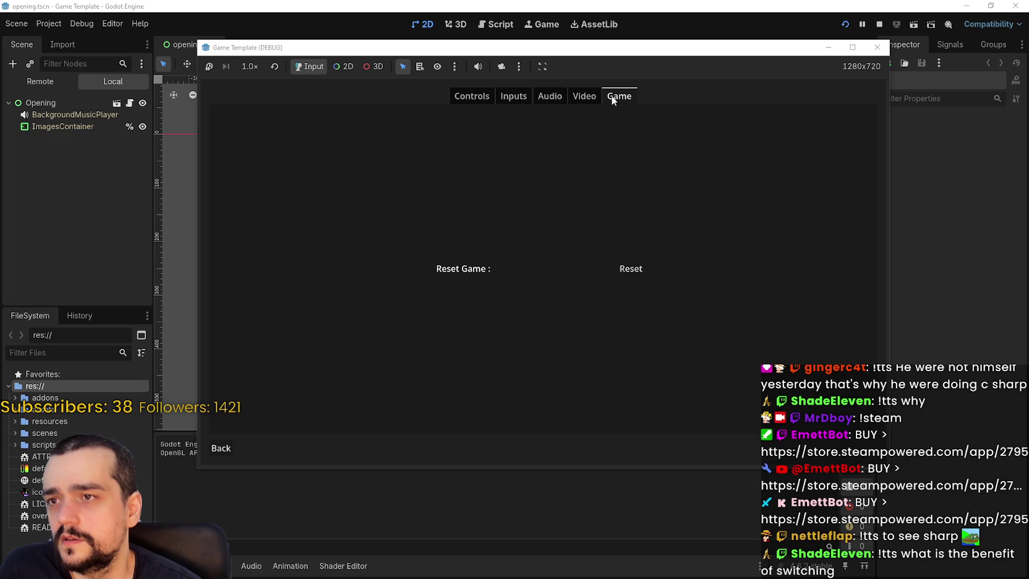
{"action": "left_click", "coordinate": [489, 99]}
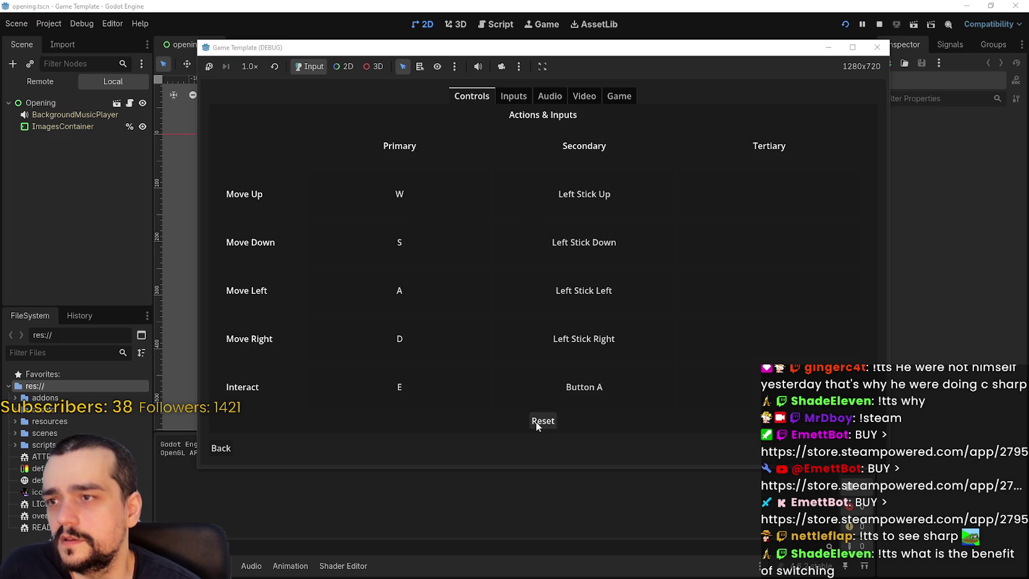
{"action": "left_click", "coordinate": [221, 447]}
{"action": "left_click", "coordinate": [528, 269]}
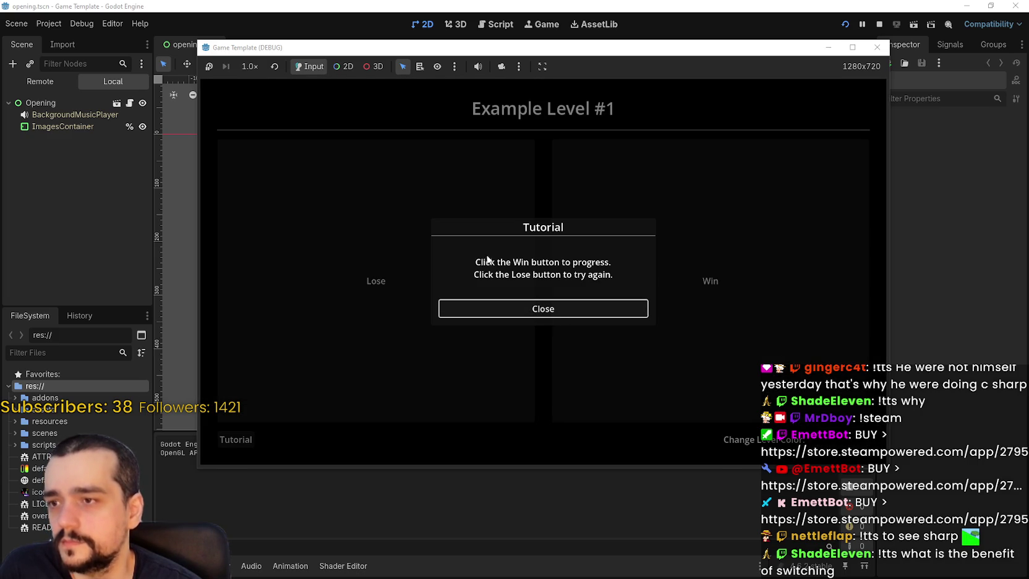
Step: Clear levels 1 and 2, testing Lose and Restart once on level 1
{"action": "left_click", "coordinate": [573, 305]}
{"action": "left_click", "coordinate": [448, 307]}
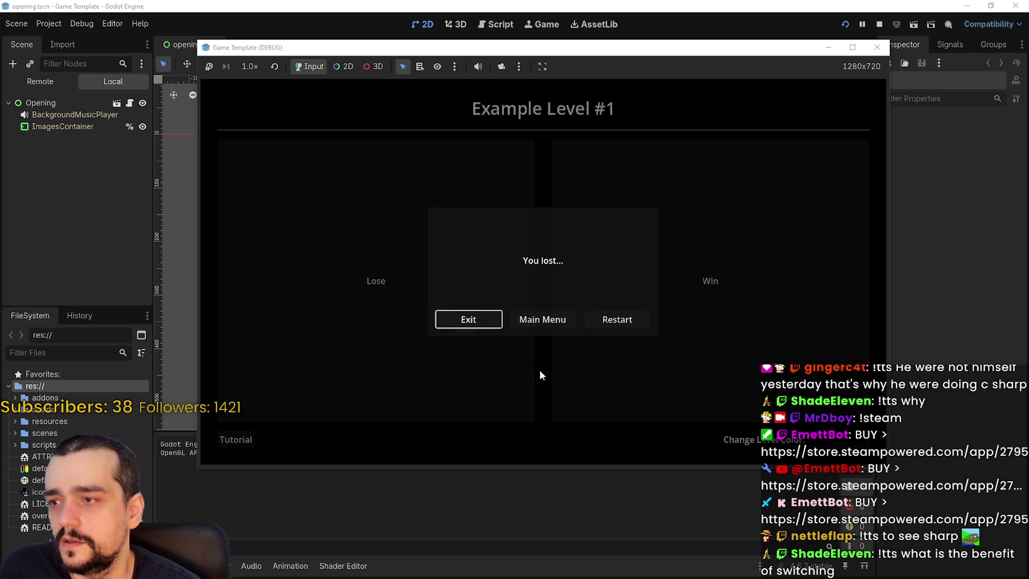
{"action": "left_click", "coordinate": [609, 319]}
{"action": "left_click", "coordinate": [607, 416]}
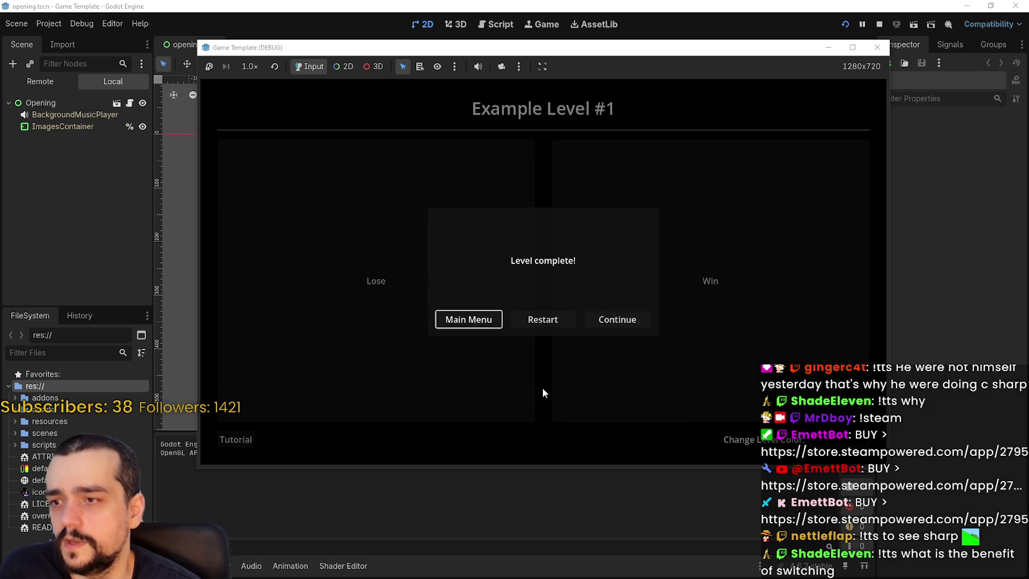
{"action": "left_click", "coordinate": [606, 319]}
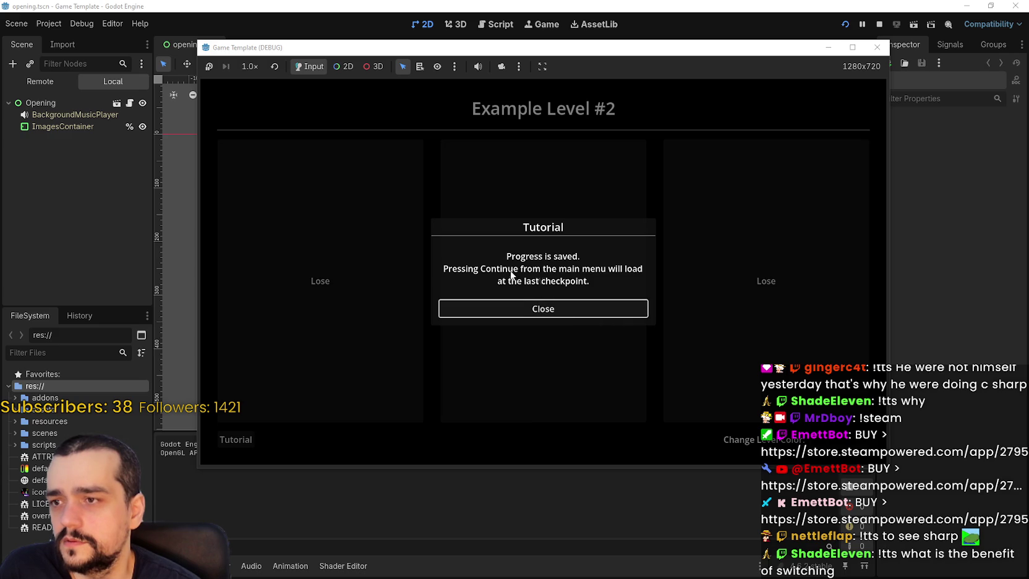
{"action": "left_click", "coordinate": [567, 303]}
{"action": "left_click", "coordinate": [599, 313]}
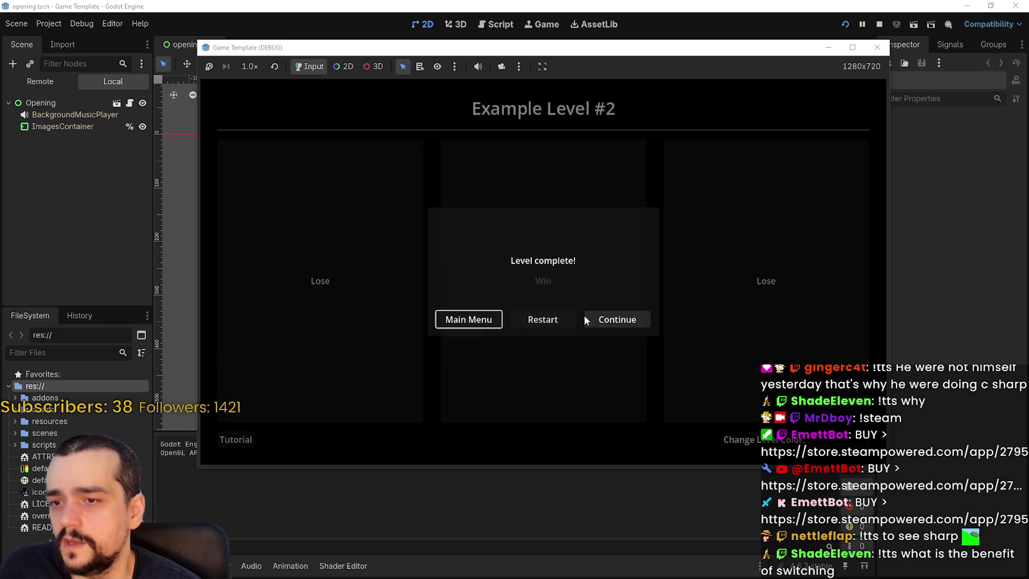
{"action": "left_click", "coordinate": [597, 319]}
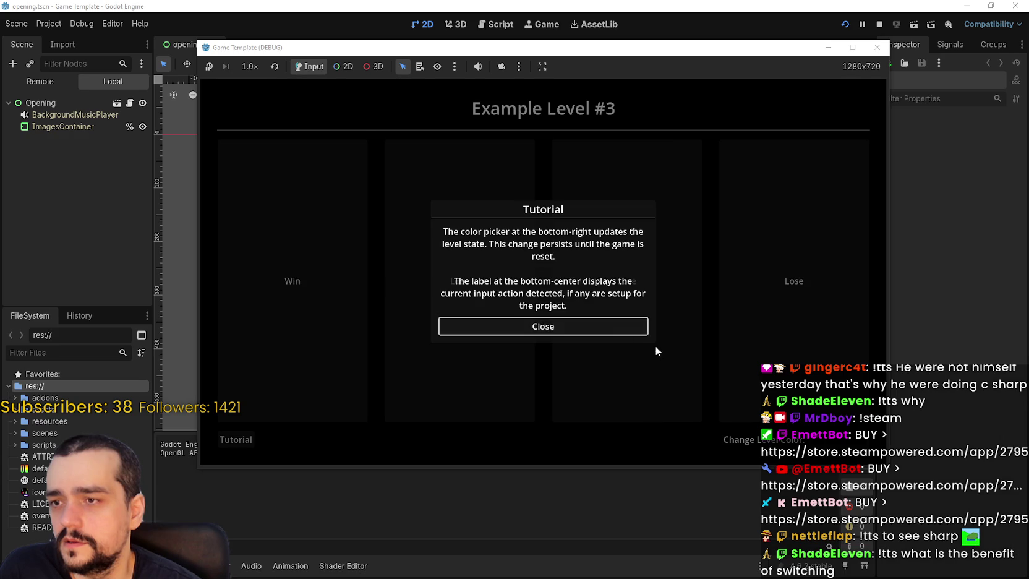
Step: In level 3, set the level colour to green, then win to reach the credits
{"action": "left_click", "coordinate": [655, 345]}
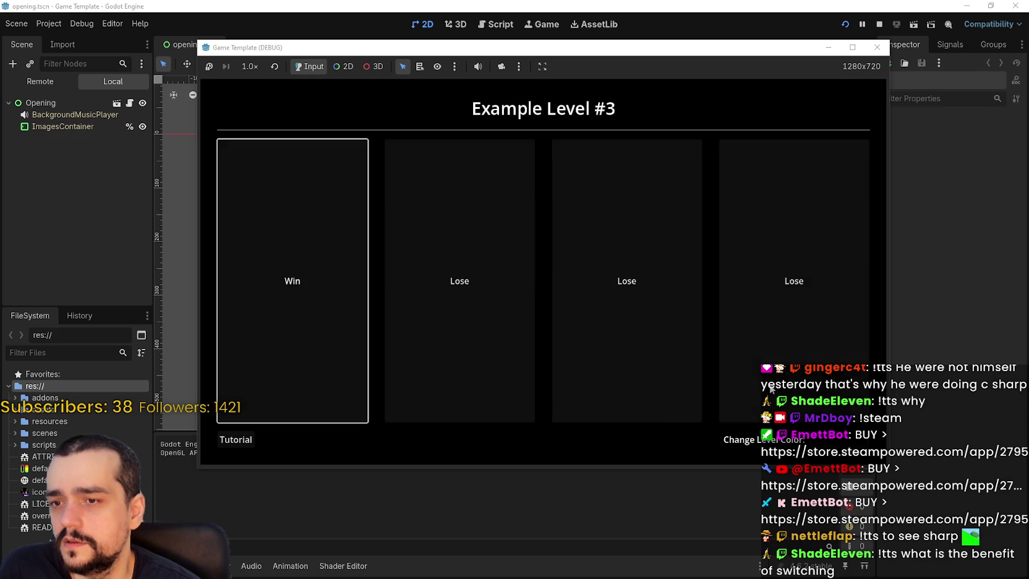
{"action": "left_click", "coordinate": [832, 436]}
{"action": "left_click", "coordinate": [830, 160]}
{"action": "left_click", "coordinate": [642, 456]}
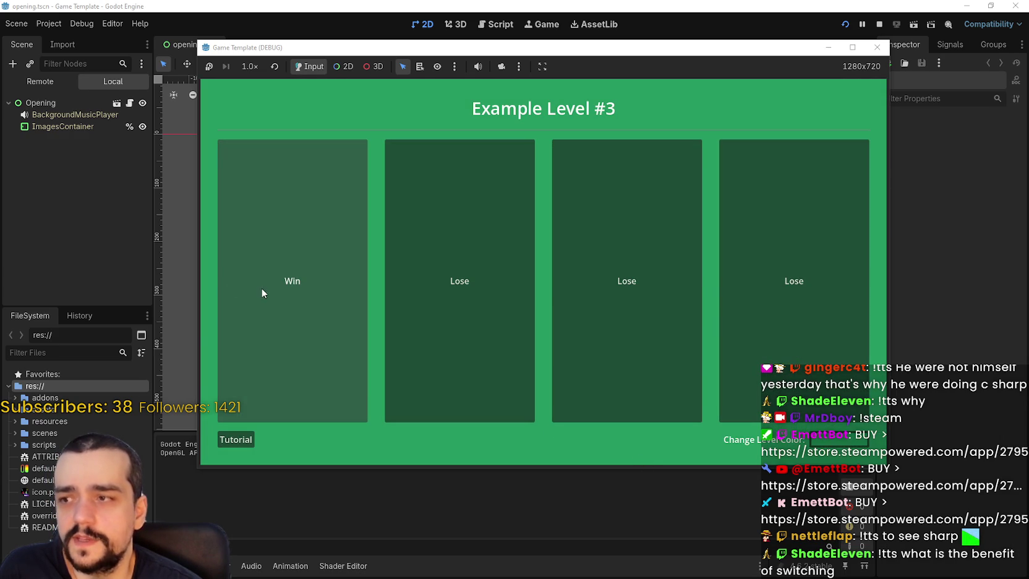
{"action": "left_click", "coordinate": [261, 287]}
{"action": "left_click", "coordinate": [573, 324]}
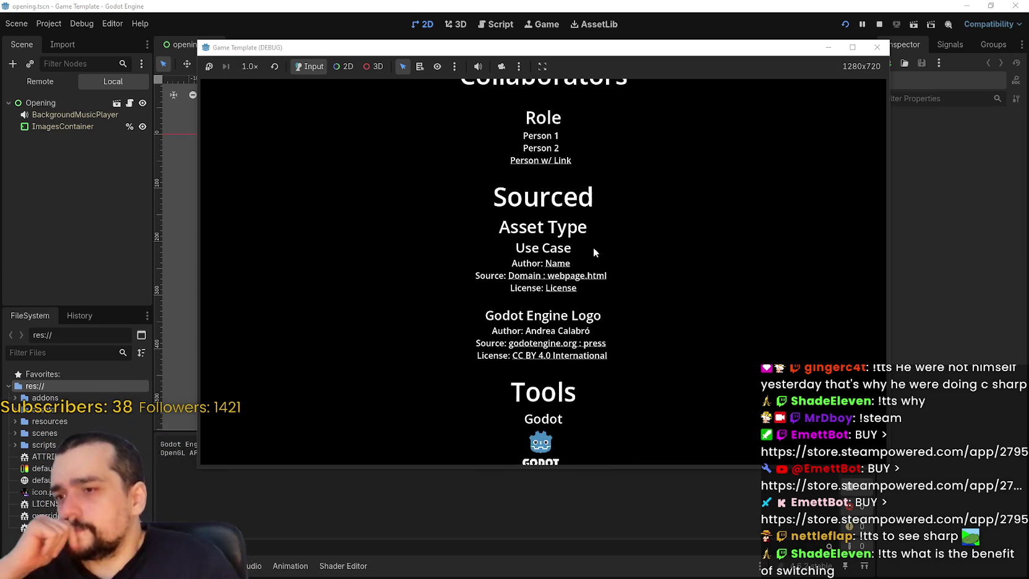
Step: Scroll the rolling credits down and back up, then let them finish
{"action": "scroll", "coordinate": [598, 347], "scroll_direction": "down", "scroll_amount": 10}
{"action": "scroll", "coordinate": [606, 336], "scroll_direction": "up", "scroll_amount": 10}
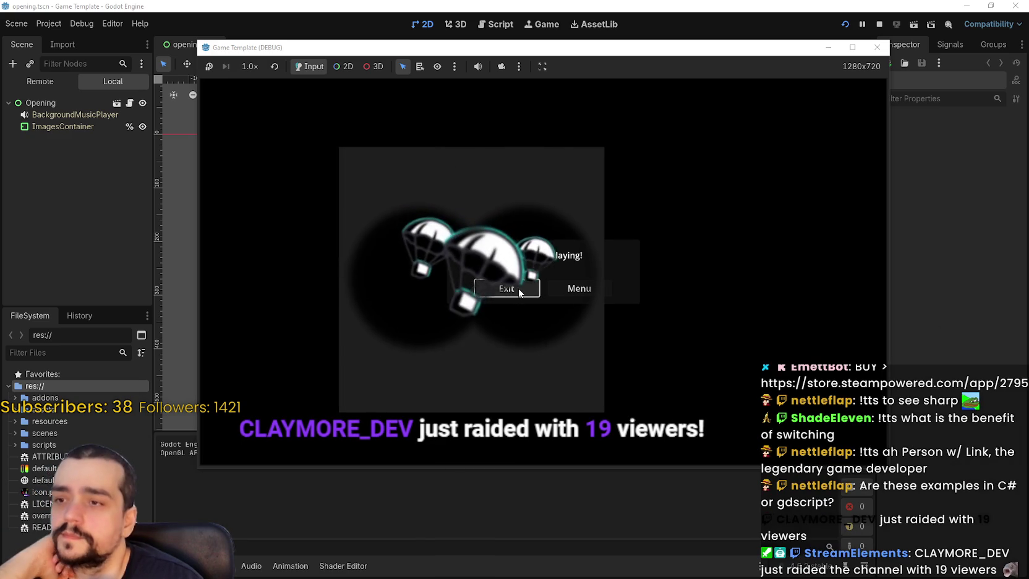
Step: Choose Menu in the end-of-game dialog to return to the title screen
{"action": "left_click", "coordinate": [555, 289]}
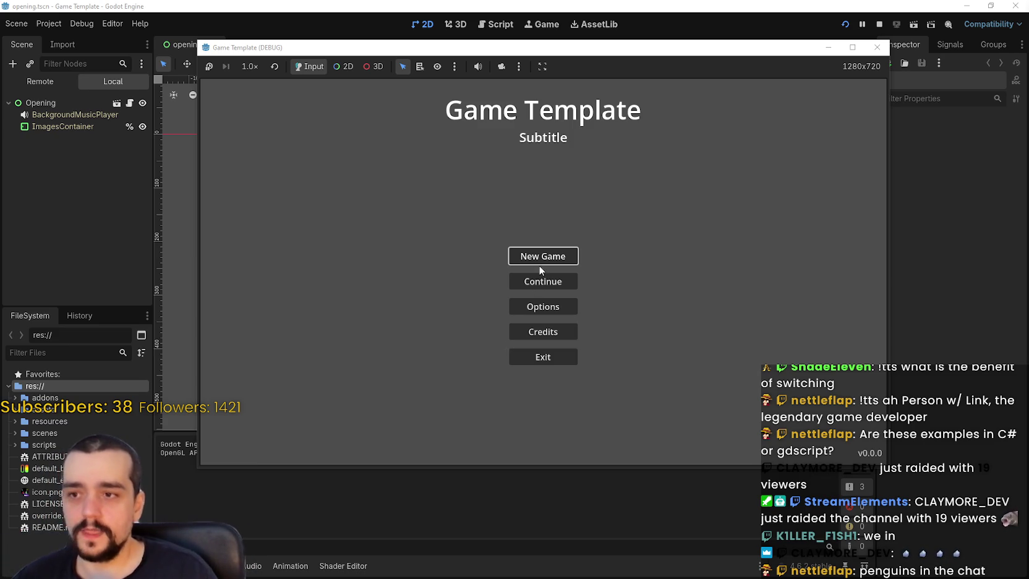
Step: Open and close Options, then confirm a new game and dismiss the tutorial
{"action": "left_click", "coordinate": [546, 305]}
{"action": "left_click", "coordinate": [221, 448]}
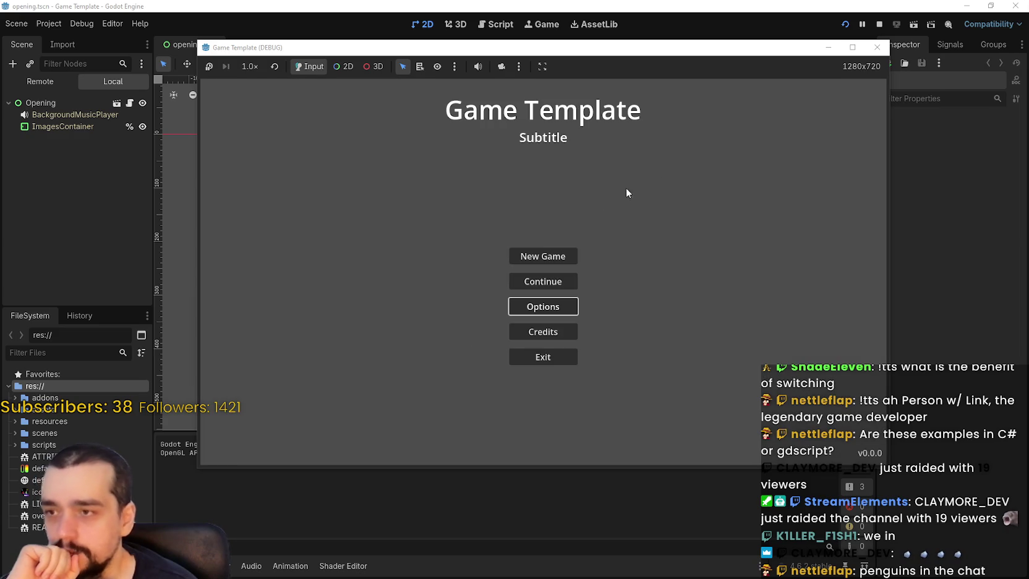
{"action": "left_click", "coordinate": [544, 256]}
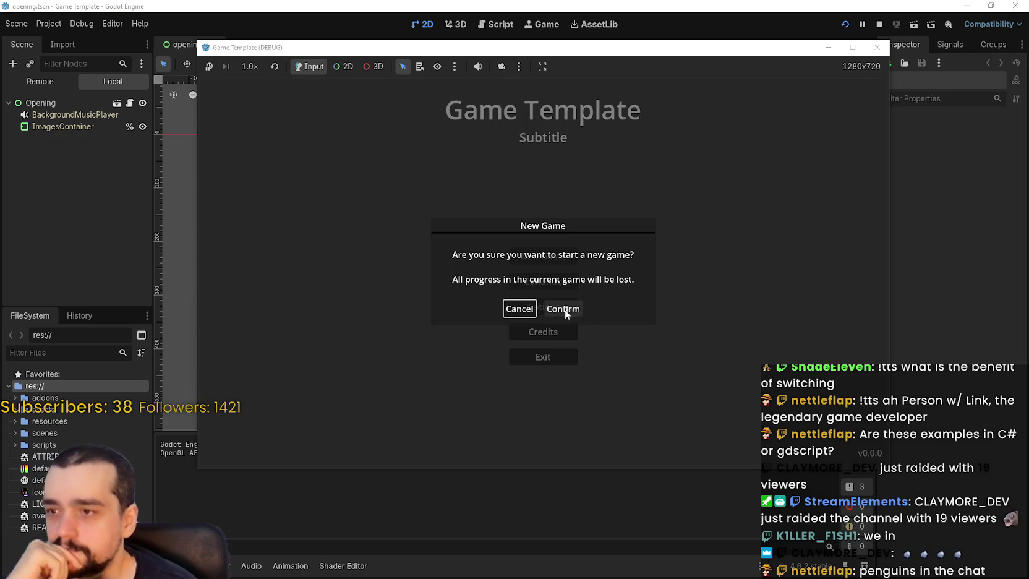
{"action": "left_click", "coordinate": [564, 310]}
{"action": "left_click", "coordinate": [568, 313]}
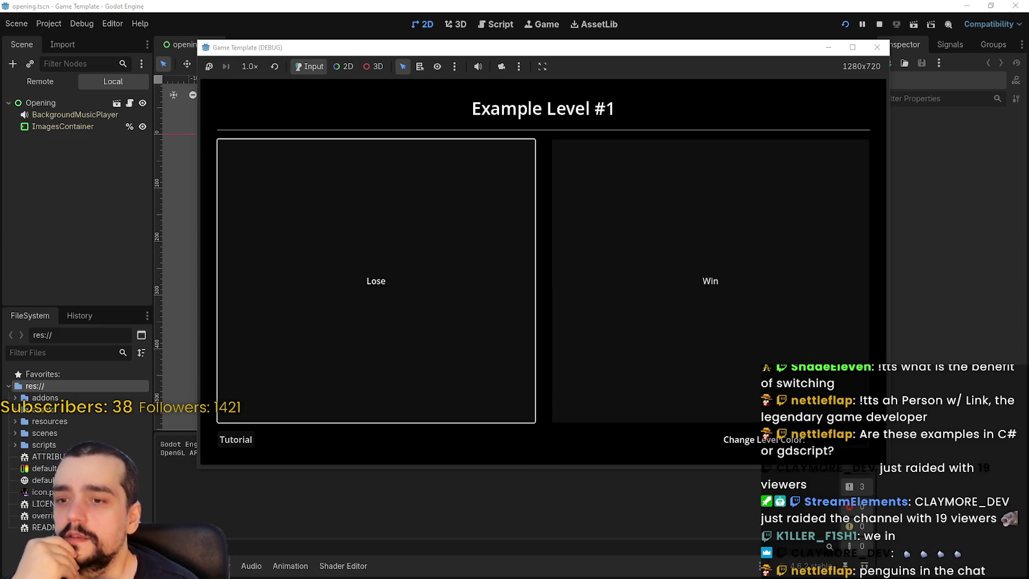
Step: Set the level colour to red, win the level, and restart it
{"action": "left_click", "coordinate": [827, 450]}
{"action": "left_click", "coordinate": [852, 115]}
{"action": "key", "text": "Escape"}
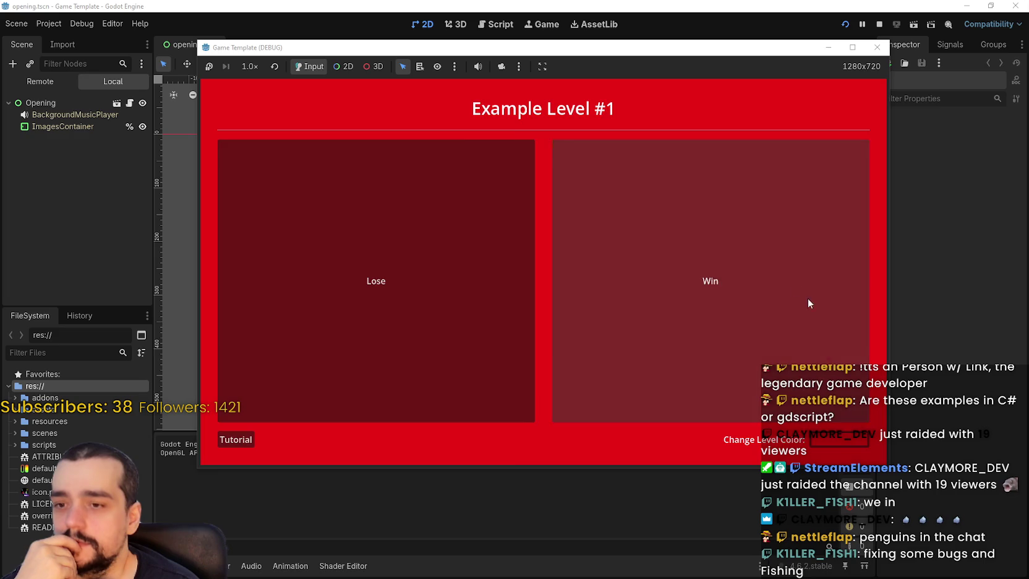
{"action": "left_click", "coordinate": [819, 353]}
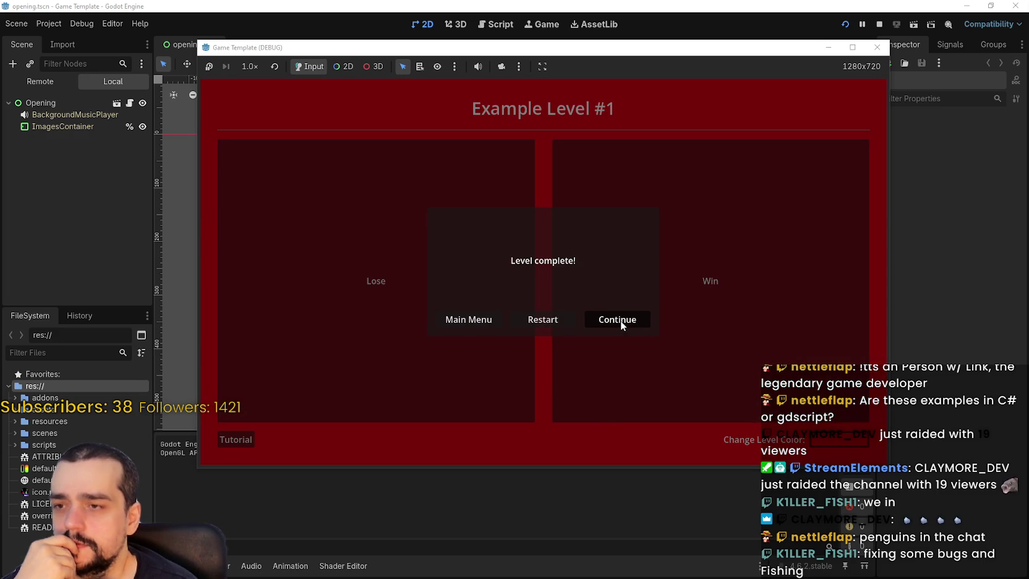
{"action": "left_click", "coordinate": [544, 320]}
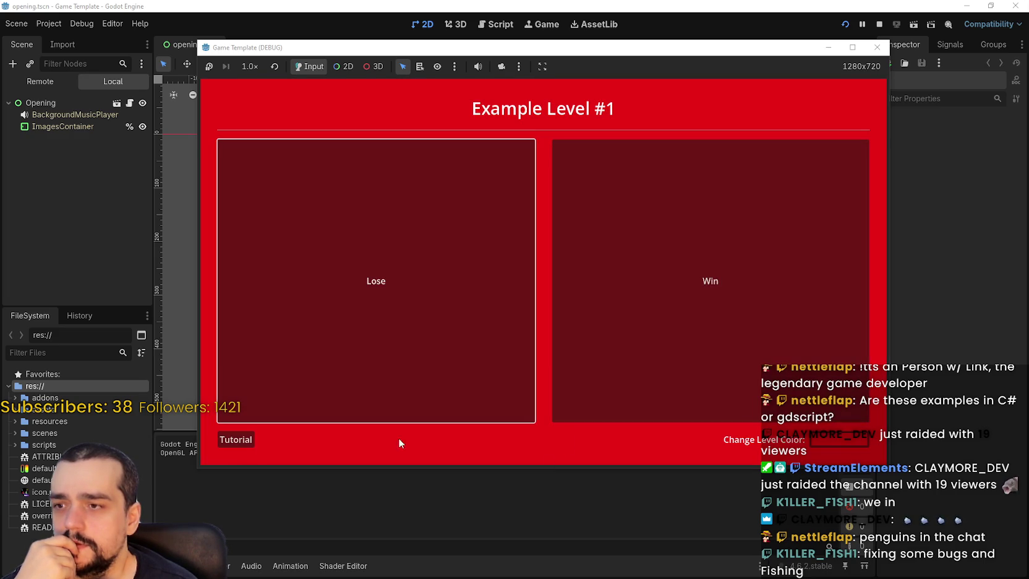
Step: Reopen the tutorial, pause with Esc, and confirm exiting to the Main Menu
{"action": "left_click", "coordinate": [235, 439]}
{"action": "left_click", "coordinate": [592, 314]}
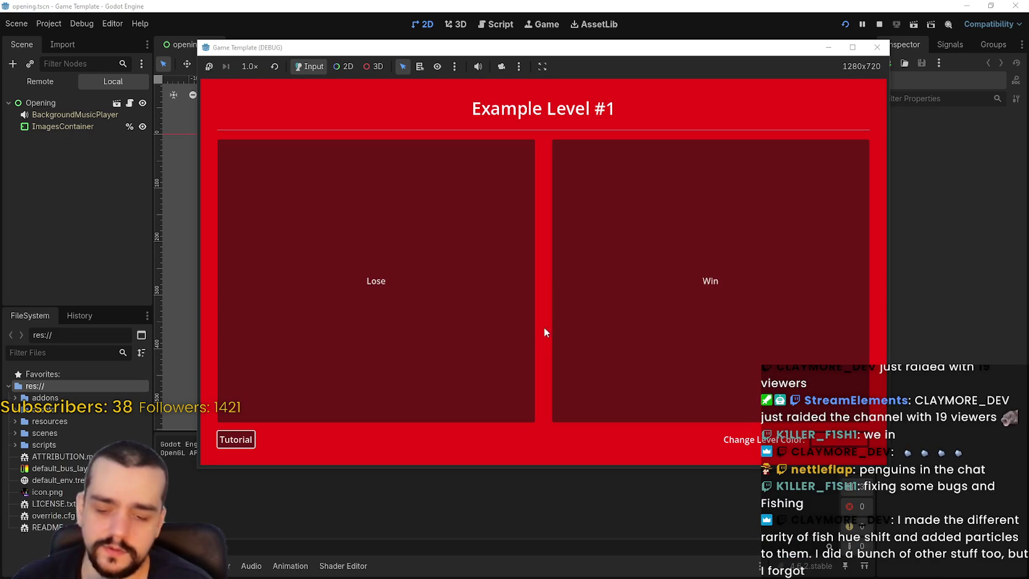
{"action": "key", "text": "Escape"}
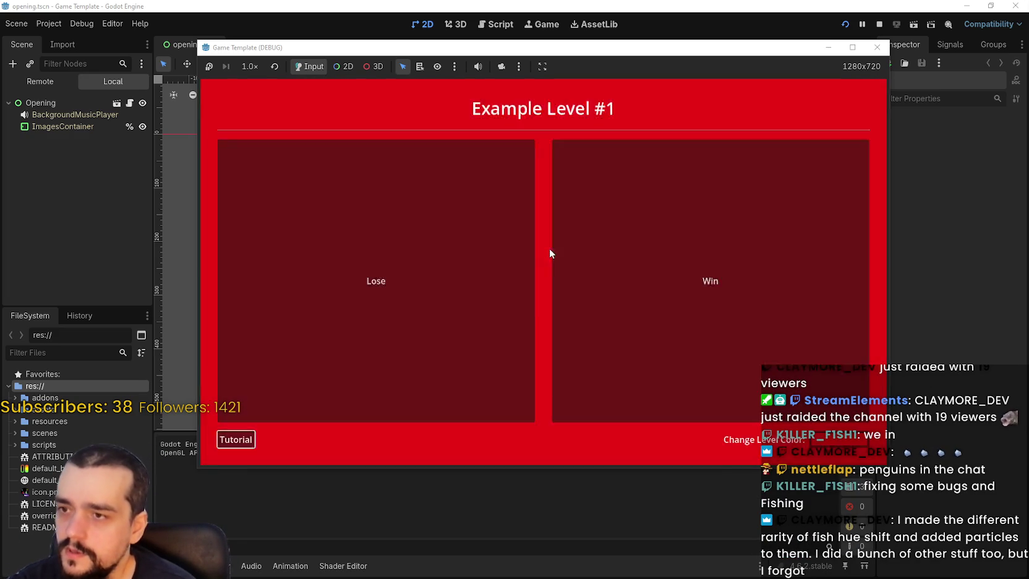
{"action": "left_click", "coordinate": [547, 306]}
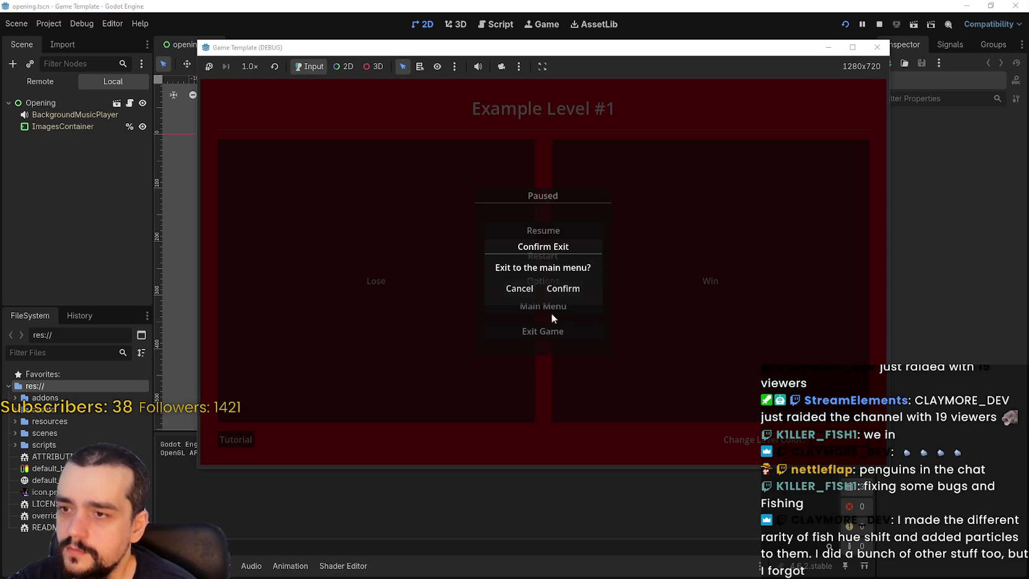
{"action": "left_click", "coordinate": [552, 289]}
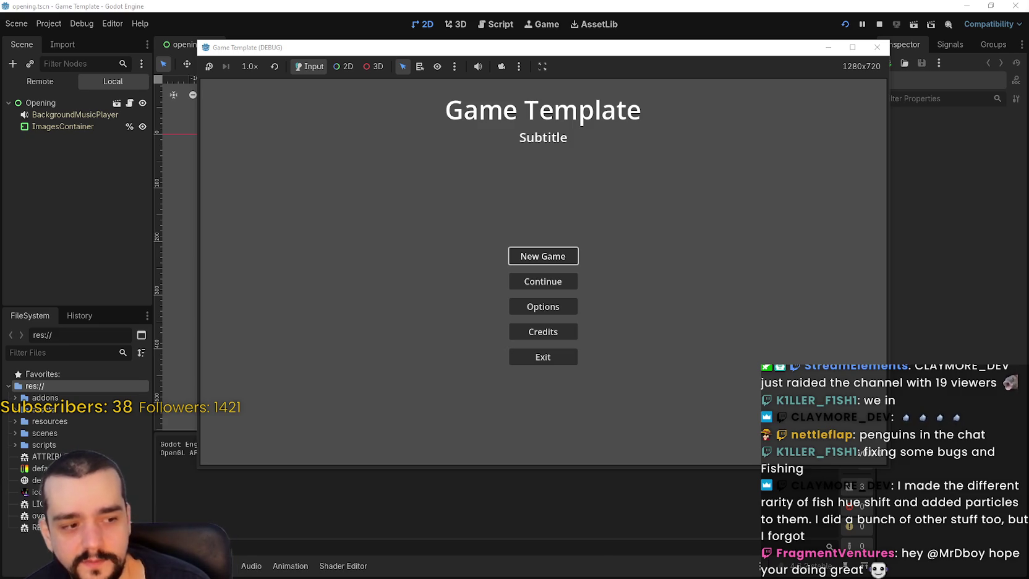
Step: Switch from the idle game to the Steam window with Alt+Tab
{"action": "key", "text": "alt+Tab"}
Step: Open HADALYTH ZERO in the Library, view its store page, then return and select MR FARMBOY
{"action": "left_click", "coordinate": [378, 50]}
{"action": "left_click", "coordinate": [381, 209]}
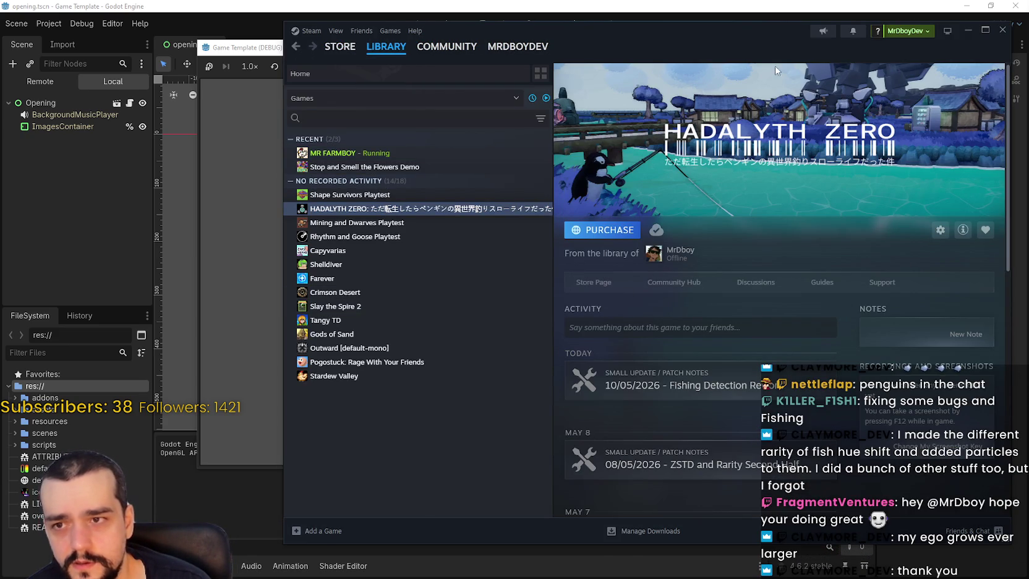
{"action": "left_click_drag", "start_coordinate": [768, 35], "coordinate": [722, 27]}
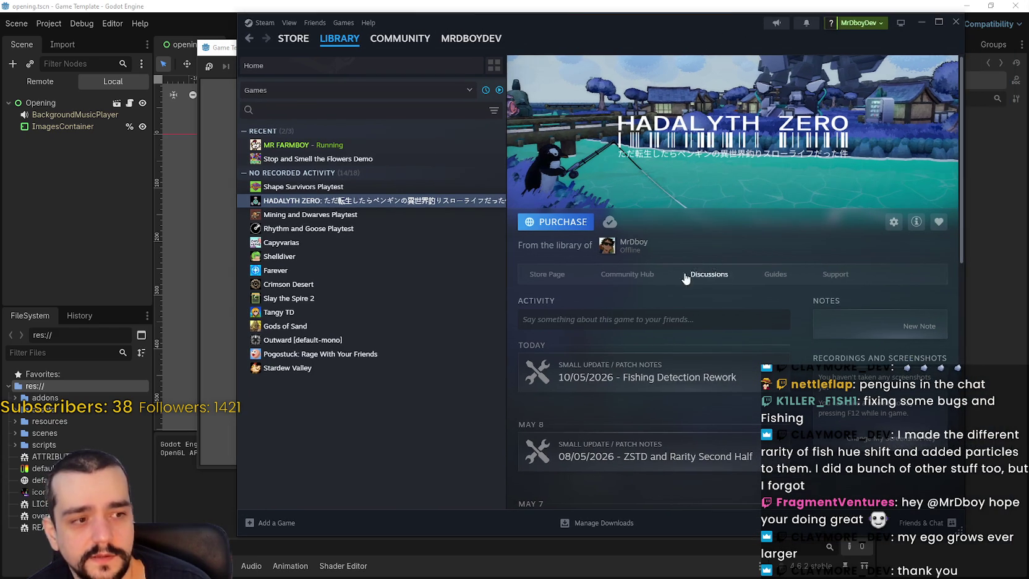
{"action": "left_click", "coordinate": [559, 275]}
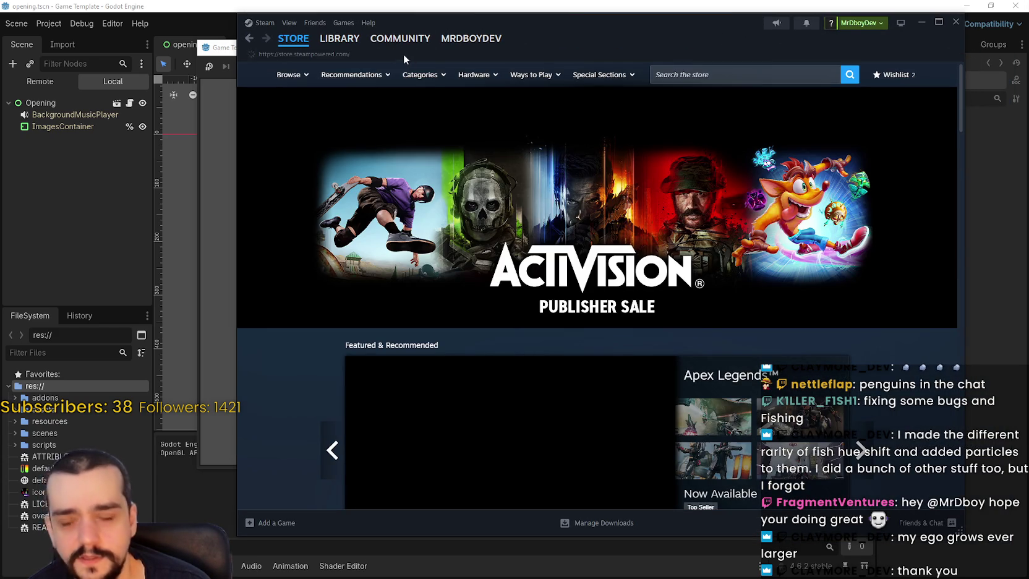
{"action": "left_click", "coordinate": [358, 44]}
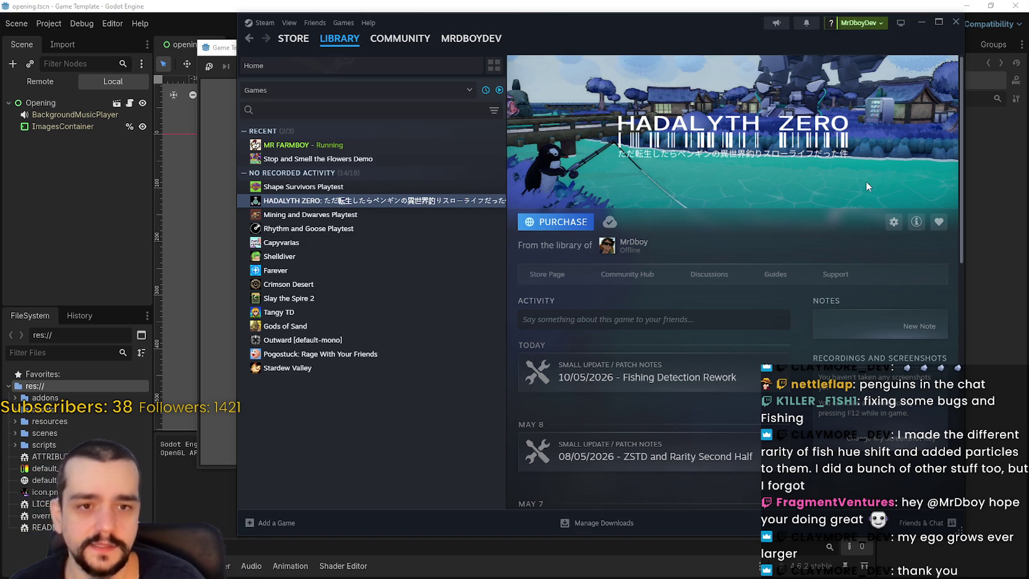
{"action": "left_click", "coordinate": [385, 146]}
Step: Open MR FARMBOY's store page, copy its page URL, and go to its Community Hub
{"action": "left_click", "coordinate": [547, 251]}
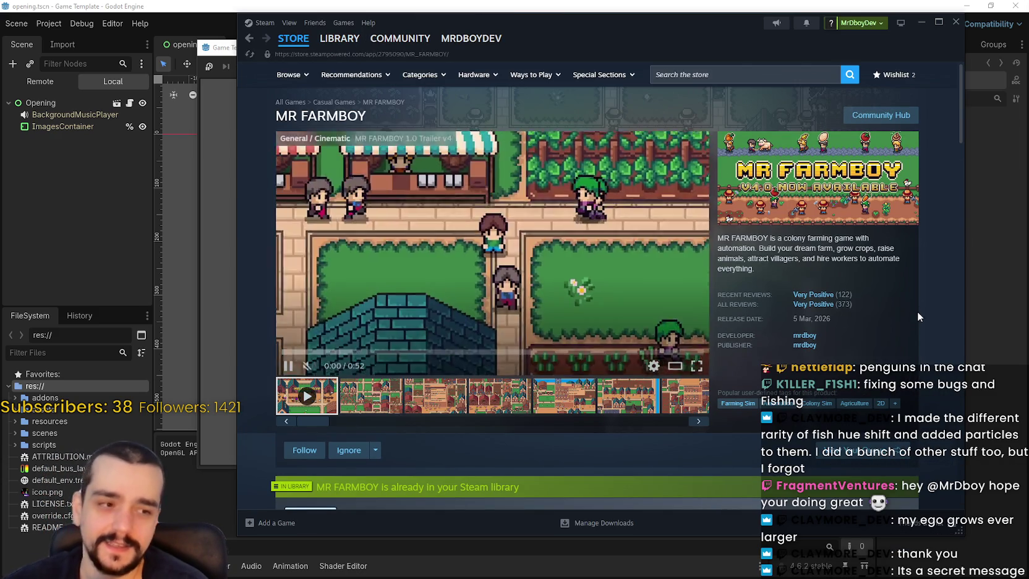
{"action": "right_click", "coordinate": [927, 251]}
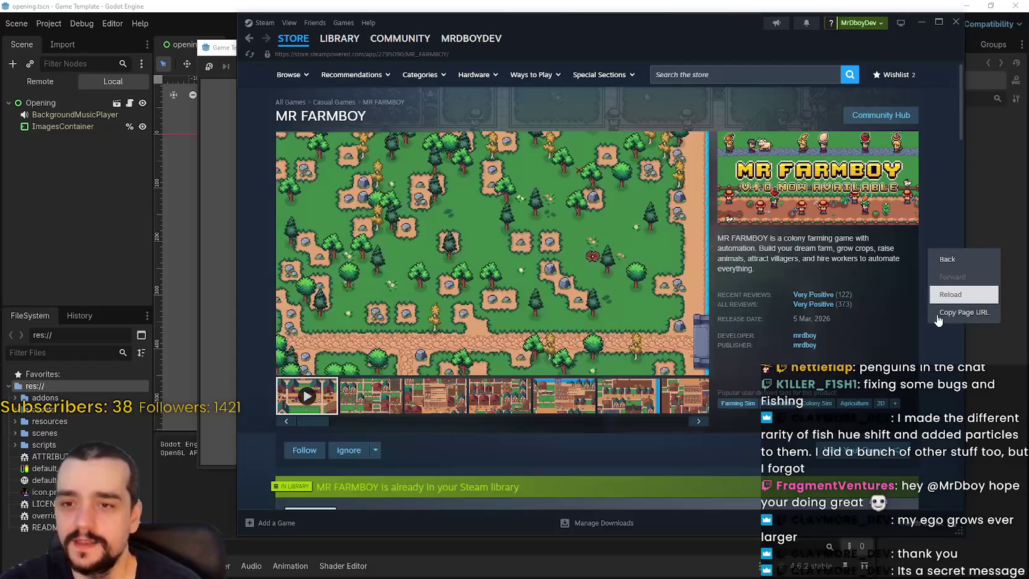
{"action": "left_click", "coordinate": [948, 314]}
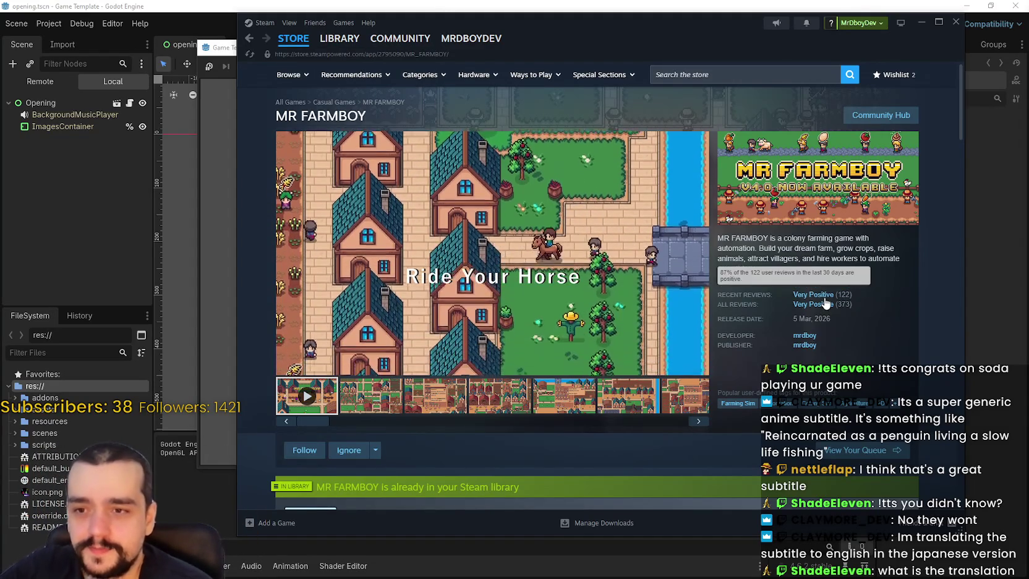
{"action": "left_click", "coordinate": [887, 117]}
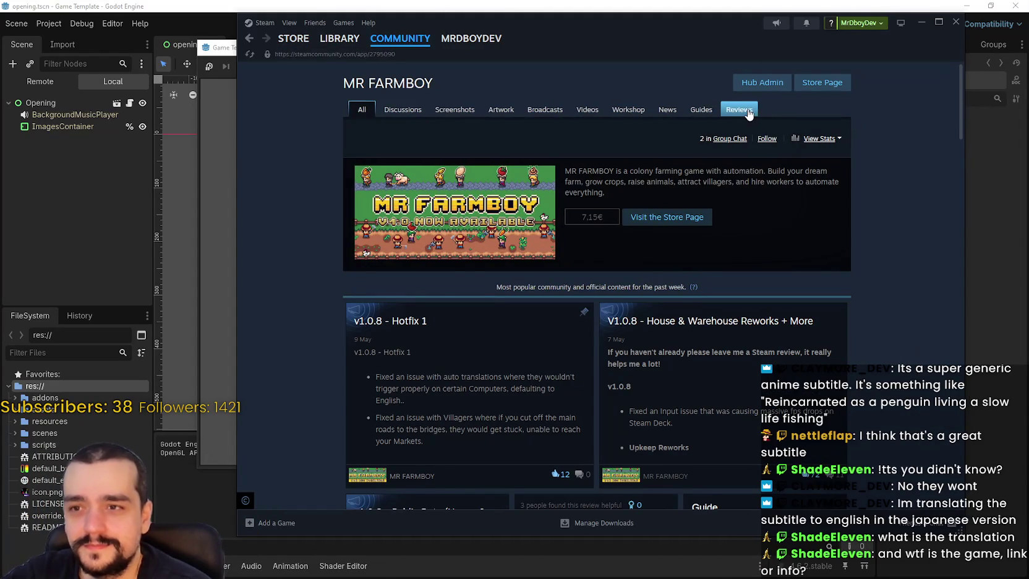
Step: Show MR FARMBOY's reviews in all languages, sorted by most recent
{"action": "left_click", "coordinate": [746, 112]}
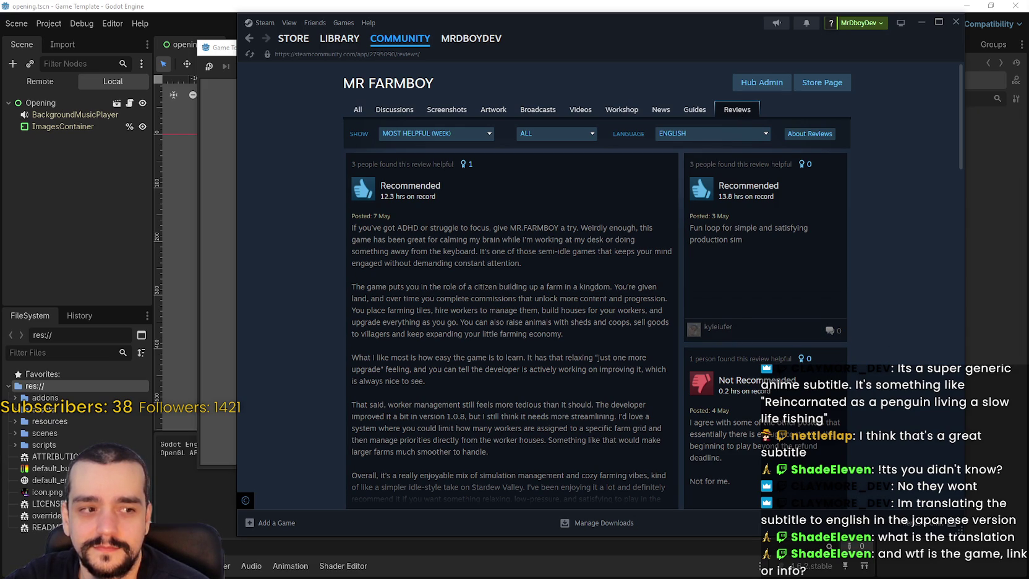
{"action": "left_click", "coordinate": [688, 133]}
{"action": "left_click", "coordinate": [685, 148]}
{"action": "mouse_move", "coordinate": [571, 144]}
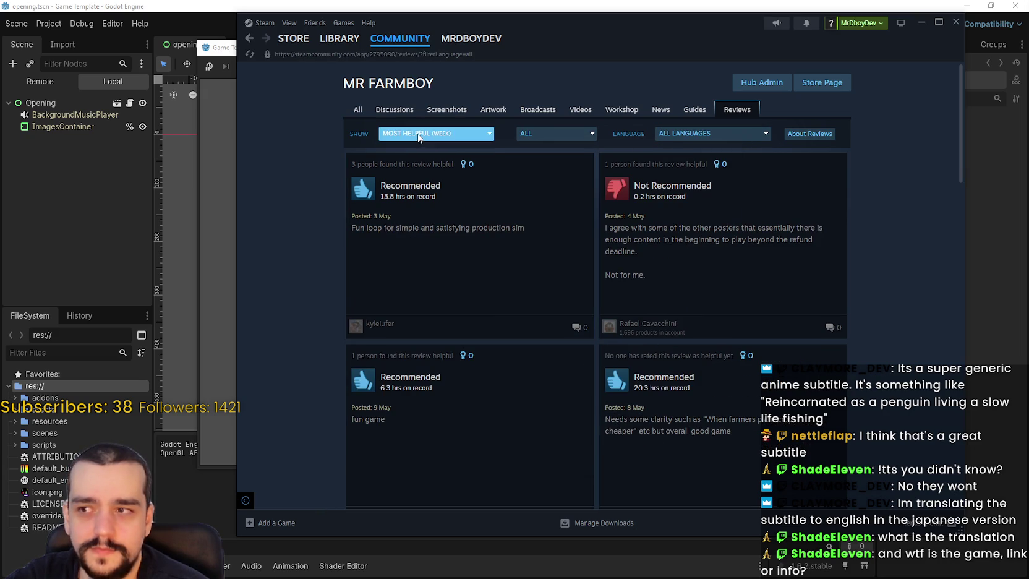
{"action": "mouse_move", "coordinate": [419, 137]}
{"action": "left_click", "coordinate": [403, 242]}
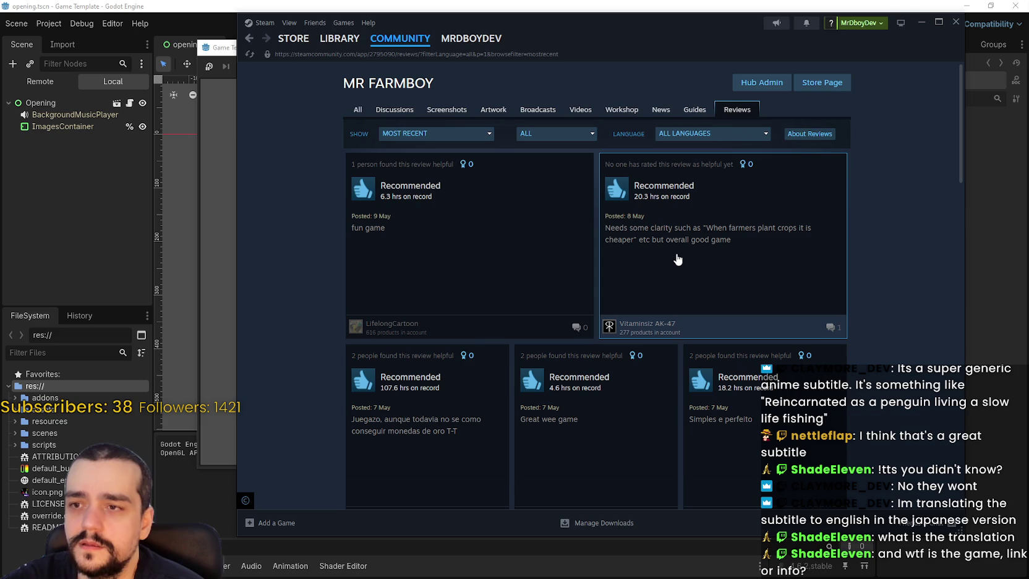
Step: Scroll through the recent reviews and open the first review in full
{"action": "mouse_move", "coordinate": [620, 331]}
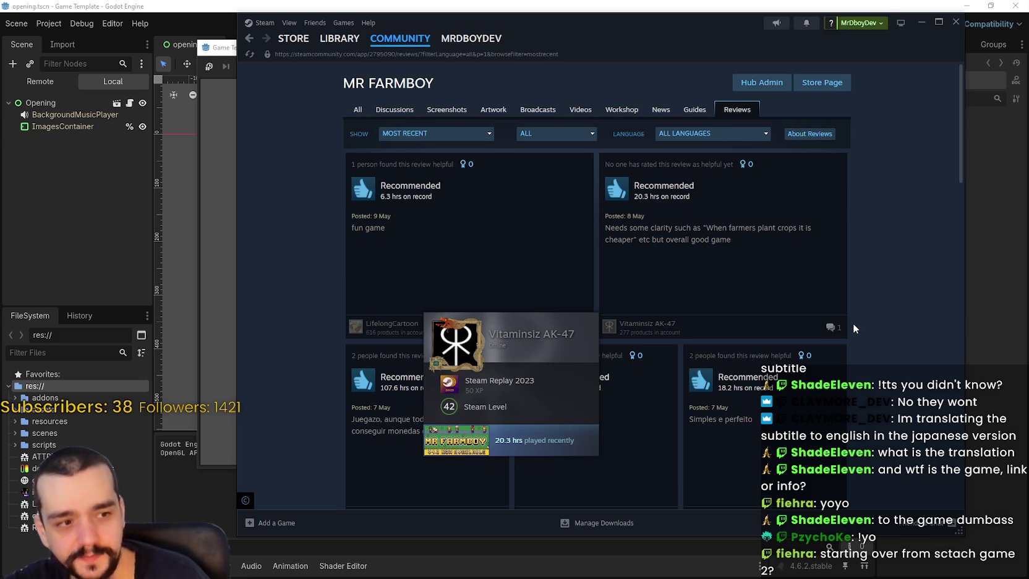
{"action": "scroll", "coordinate": [372, 451], "scroll_direction": "down", "scroll_amount": 3}
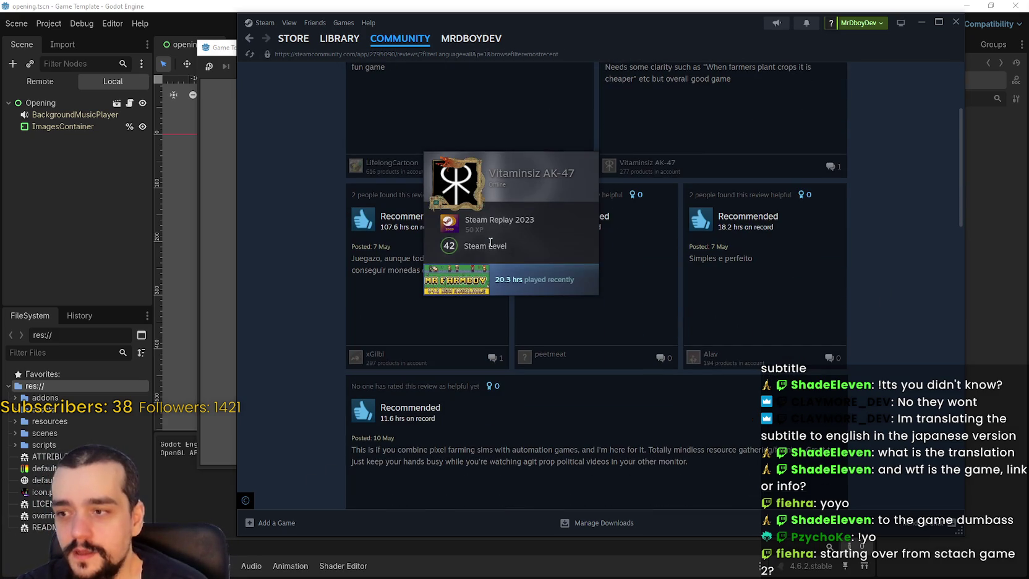
{"action": "scroll", "coordinate": [740, 378], "scroll_direction": "up", "scroll_amount": 2}
{"action": "scroll", "coordinate": [619, 309], "scroll_direction": "up", "scroll_amount": 1}
{"action": "scroll", "coordinate": [590, 222], "scroll_direction": "down", "scroll_amount": 6}
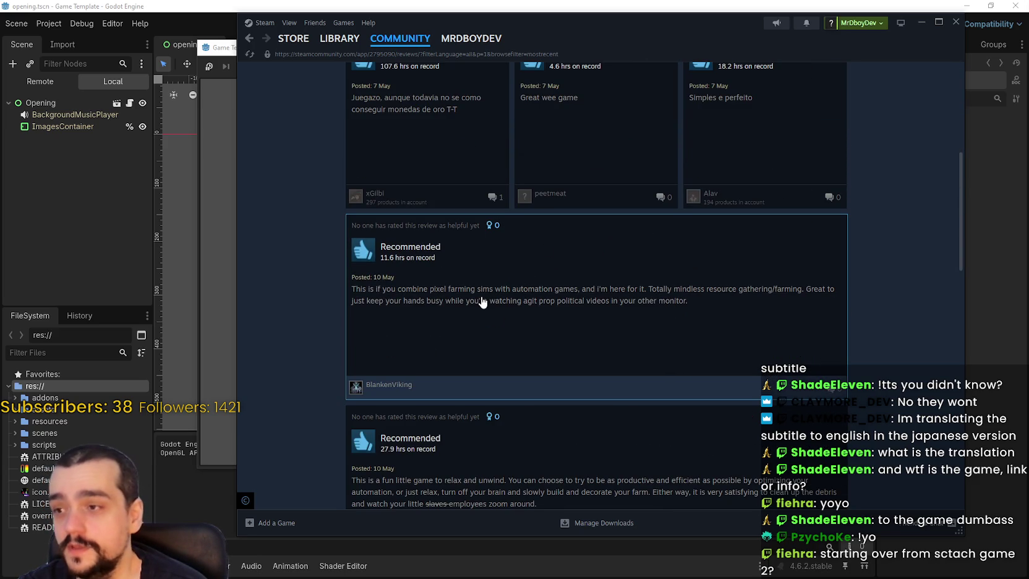
{"action": "scroll", "coordinate": [492, 291], "scroll_direction": "down", "scroll_amount": 4}
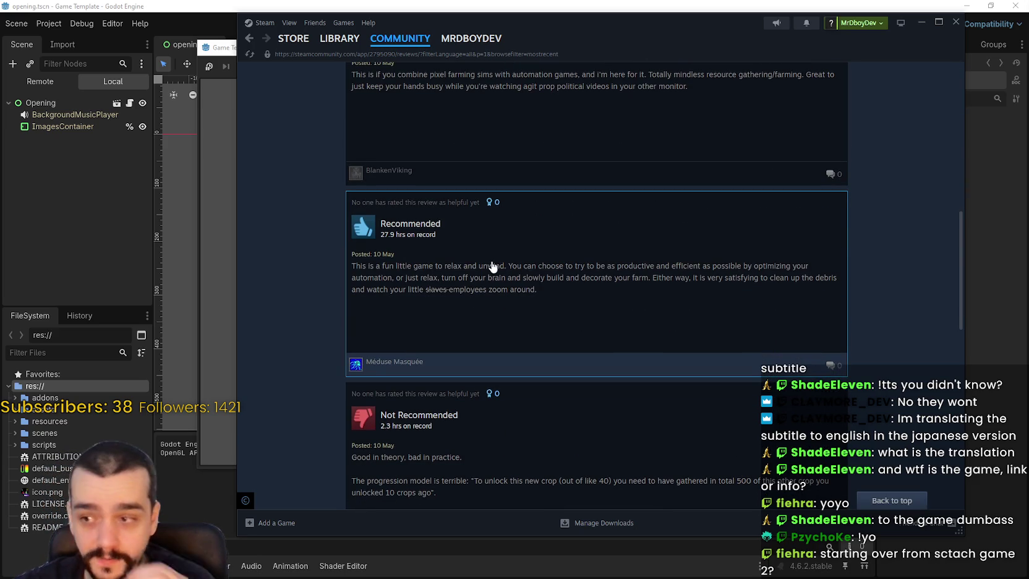
{"action": "scroll", "coordinate": [495, 272], "scroll_direction": "down", "scroll_amount": 2}
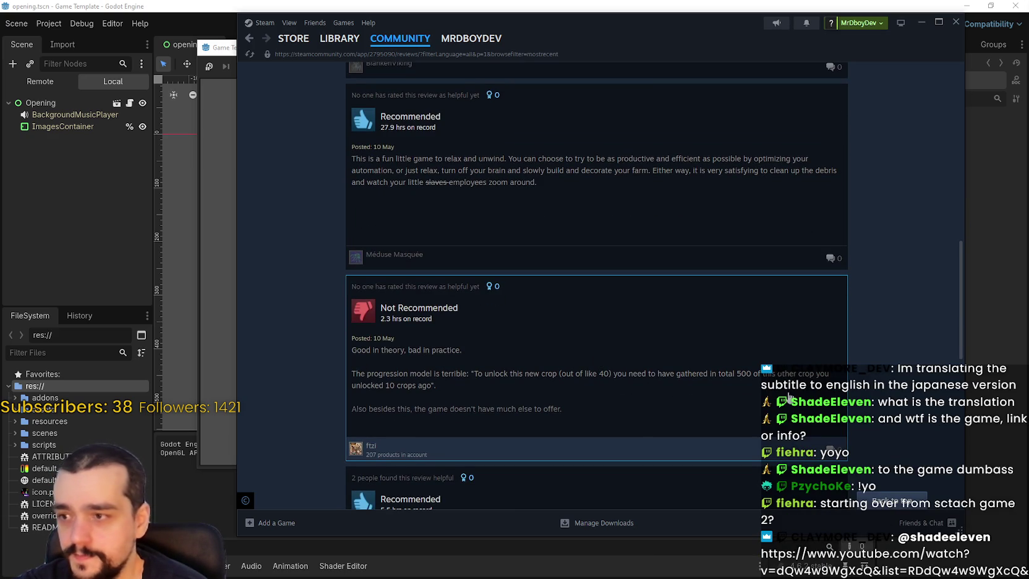
{"action": "scroll", "coordinate": [874, 336], "scroll_direction": "down", "scroll_amount": 1}
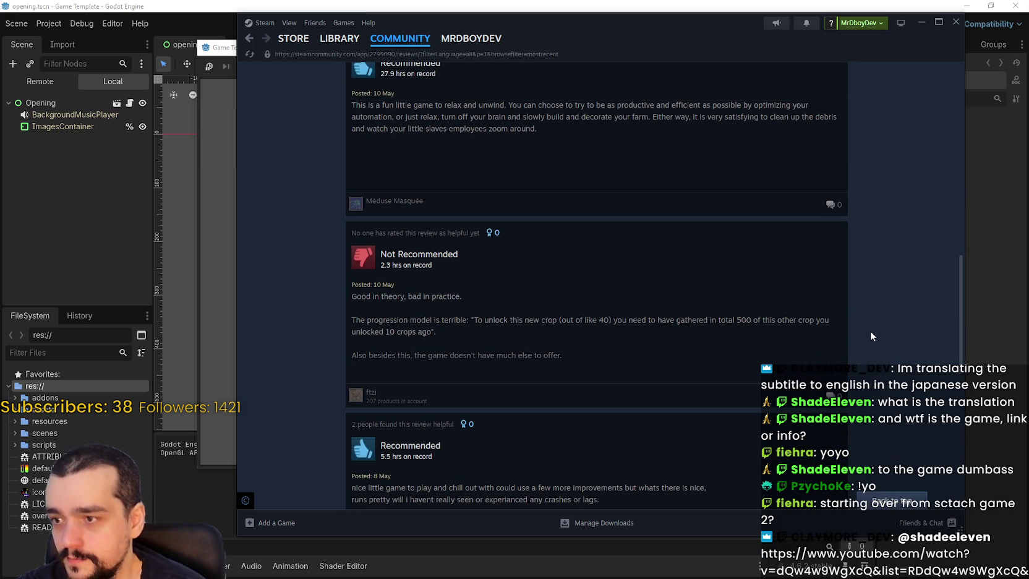
{"action": "scroll", "coordinate": [866, 338], "scroll_direction": "up", "scroll_amount": 10}
{"action": "scroll", "coordinate": [859, 338], "scroll_direction": "up", "scroll_amount": 1}
{"action": "scroll", "coordinate": [857, 339], "scroll_direction": "down", "scroll_amount": 2}
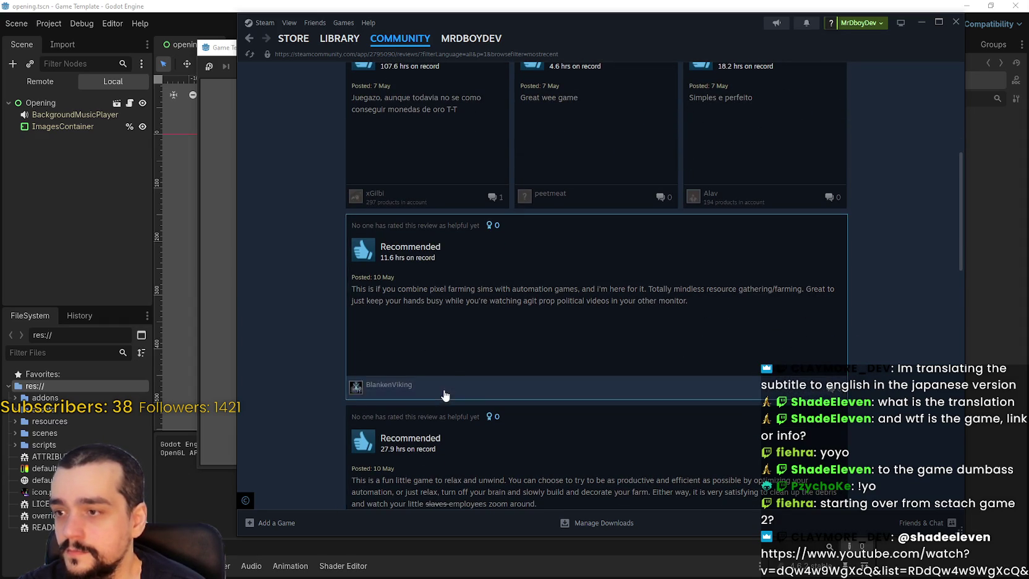
{"action": "scroll", "coordinate": [441, 394], "scroll_direction": "up", "scroll_amount": 6}
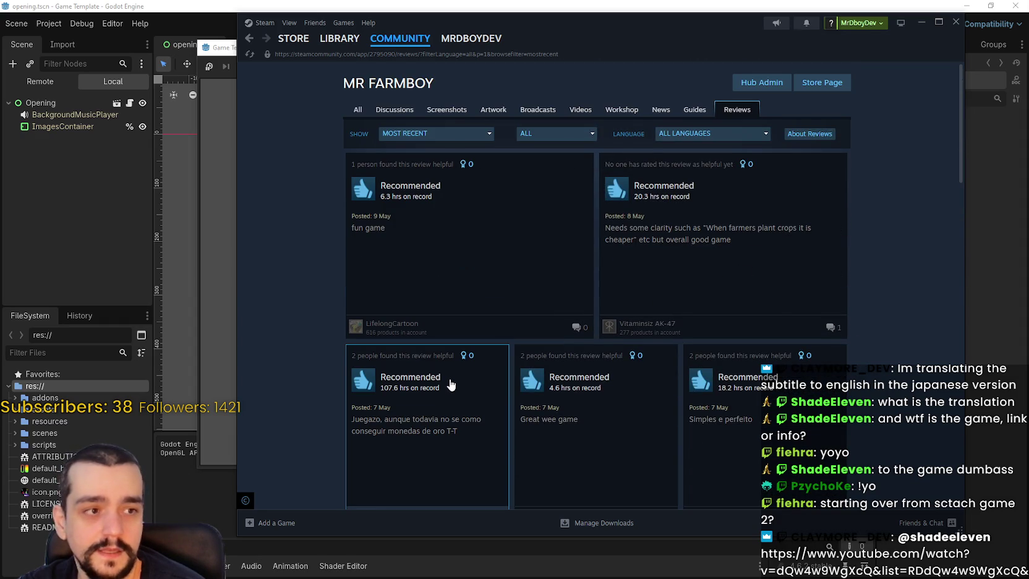
{"action": "left_click", "coordinate": [502, 257]}
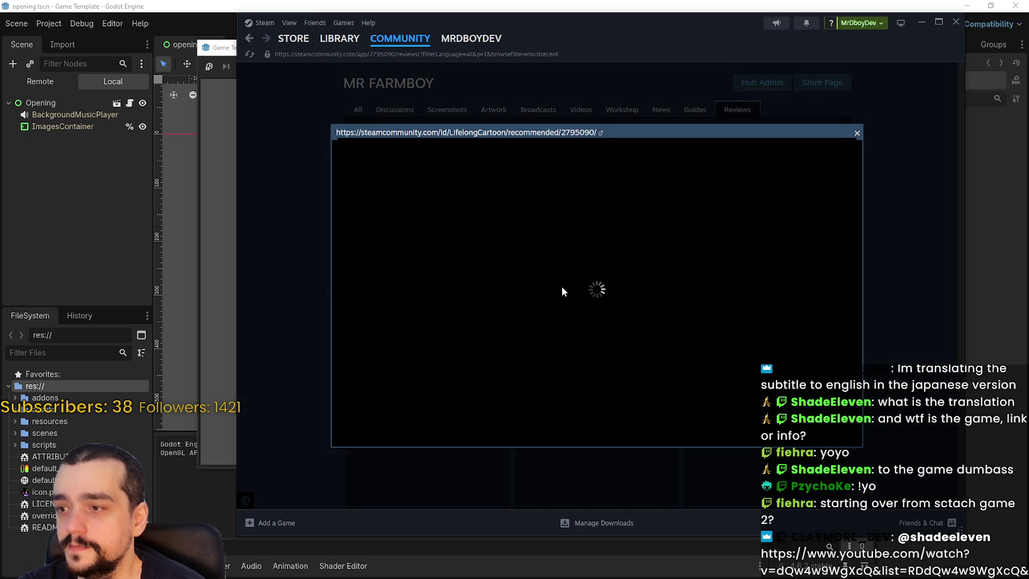
Step: Read several reviews in turn, including the Spanish, 'Simples e perfeito' and 'Great wee game' ones
{"action": "key", "text": "Escape"}
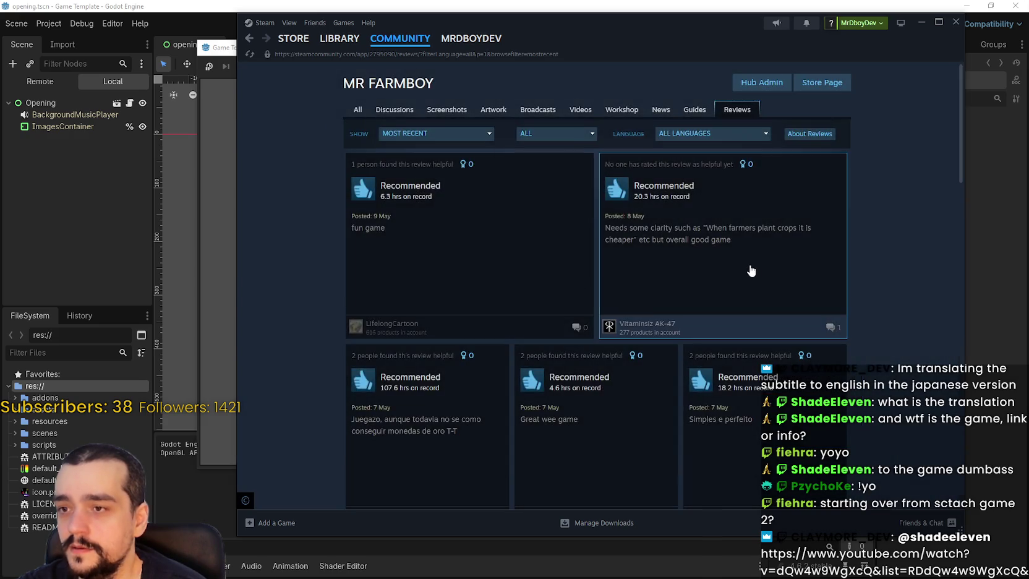
{"action": "left_click", "coordinate": [791, 309]}
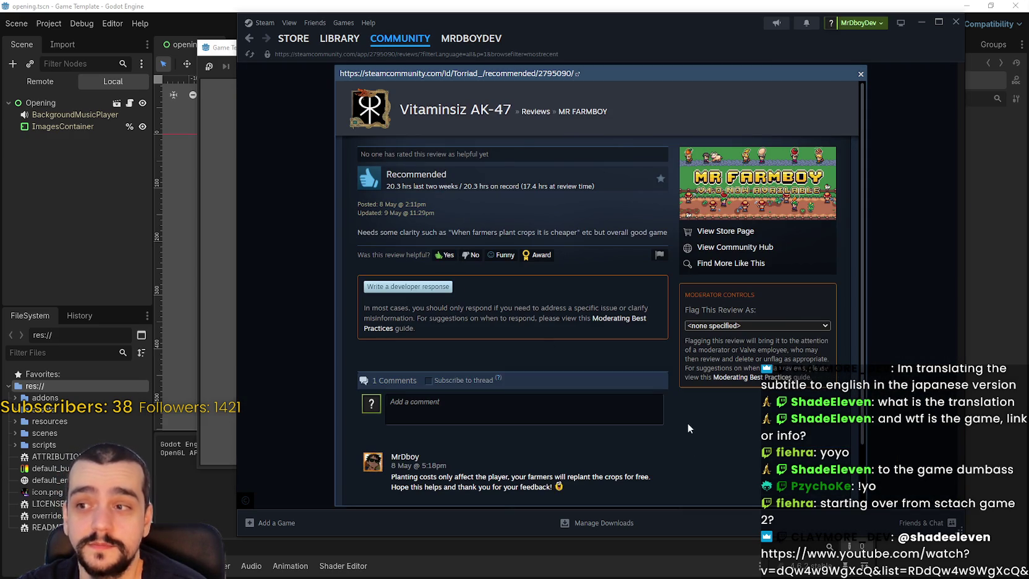
{"action": "left_click", "coordinate": [906, 360]}
{"action": "scroll", "coordinate": [429, 260], "scroll_direction": "down", "scroll_amount": 3}
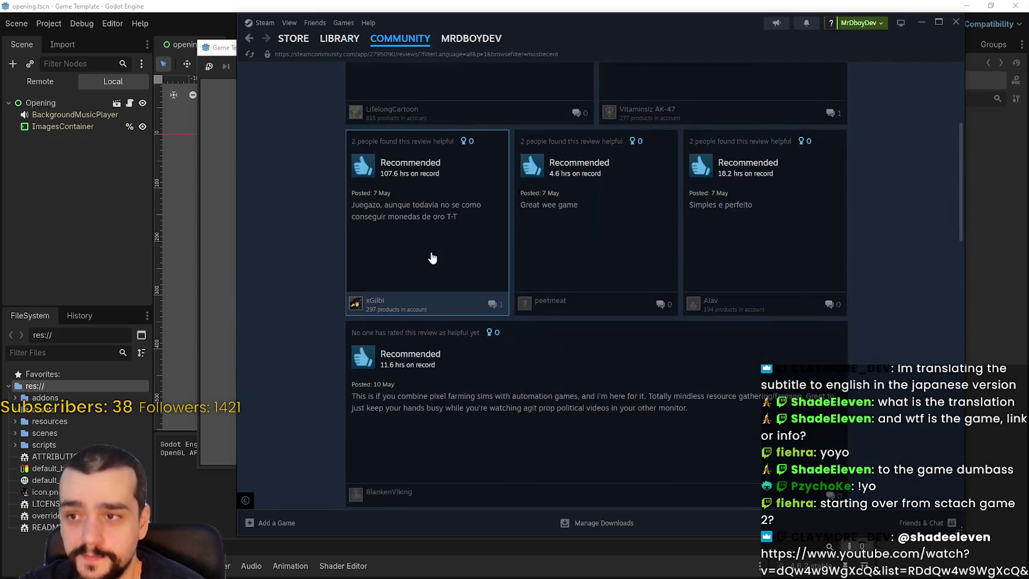
{"action": "left_click", "coordinate": [430, 251]}
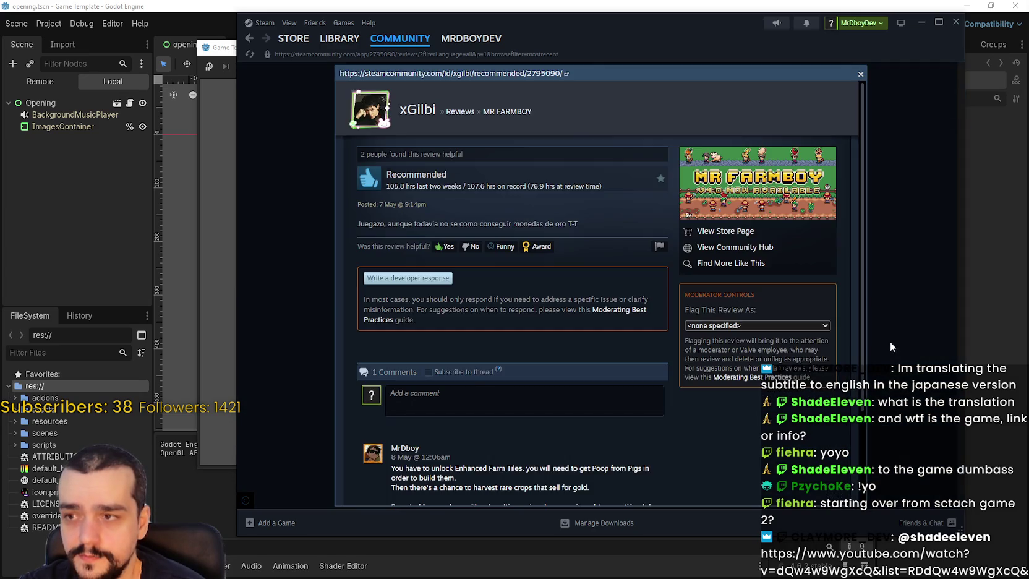
{"action": "left_click", "coordinate": [889, 341]}
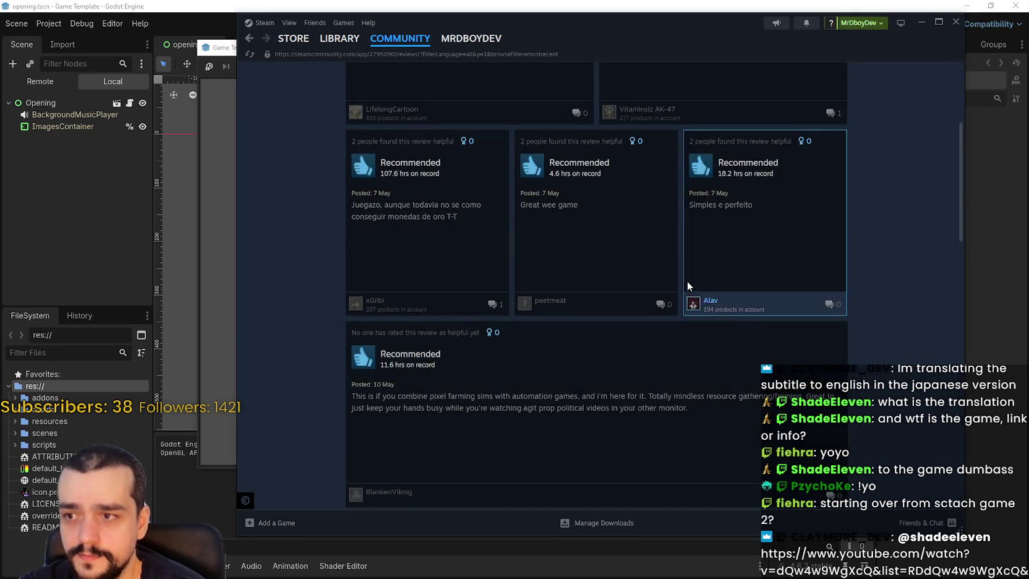
{"action": "left_click", "coordinate": [689, 287]}
{"action": "left_click", "coordinate": [947, 308]}
{"action": "left_click", "coordinate": [810, 291]}
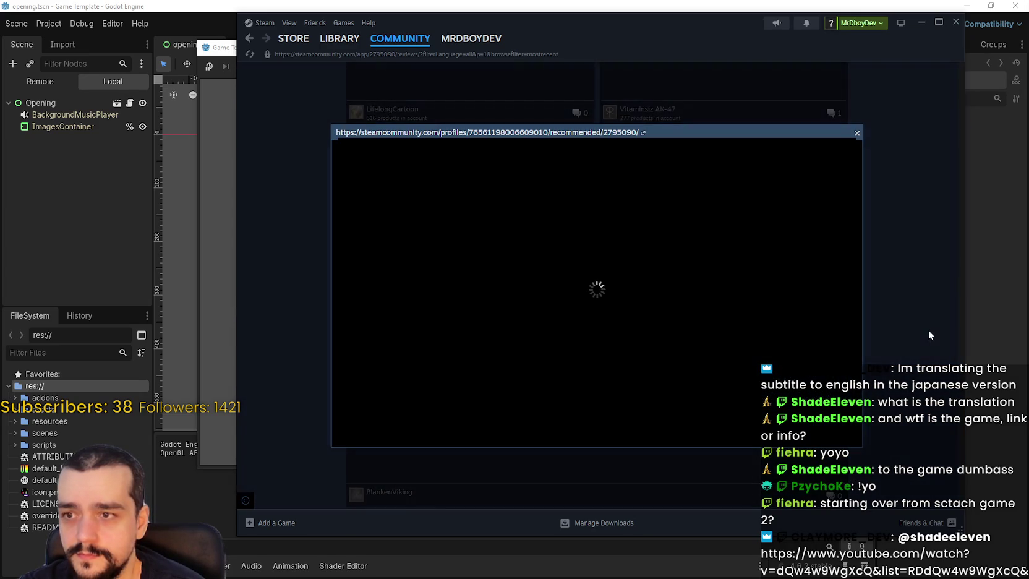
{"action": "left_click", "coordinate": [880, 307]}
{"action": "left_click", "coordinate": [588, 346]}
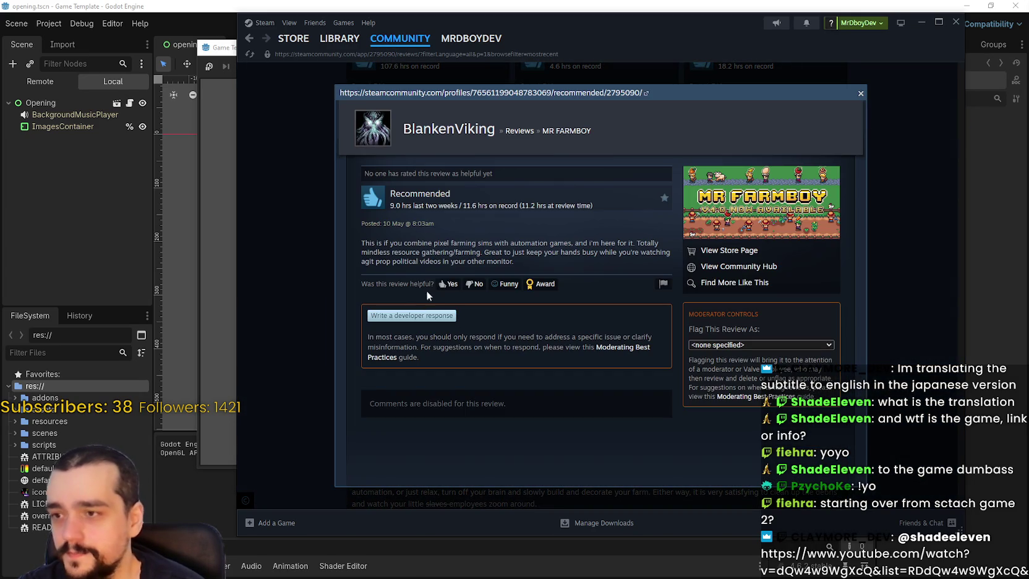
Step: Mark the current review as helpful, then read one more review
{"action": "left_click", "coordinate": [448, 284]}
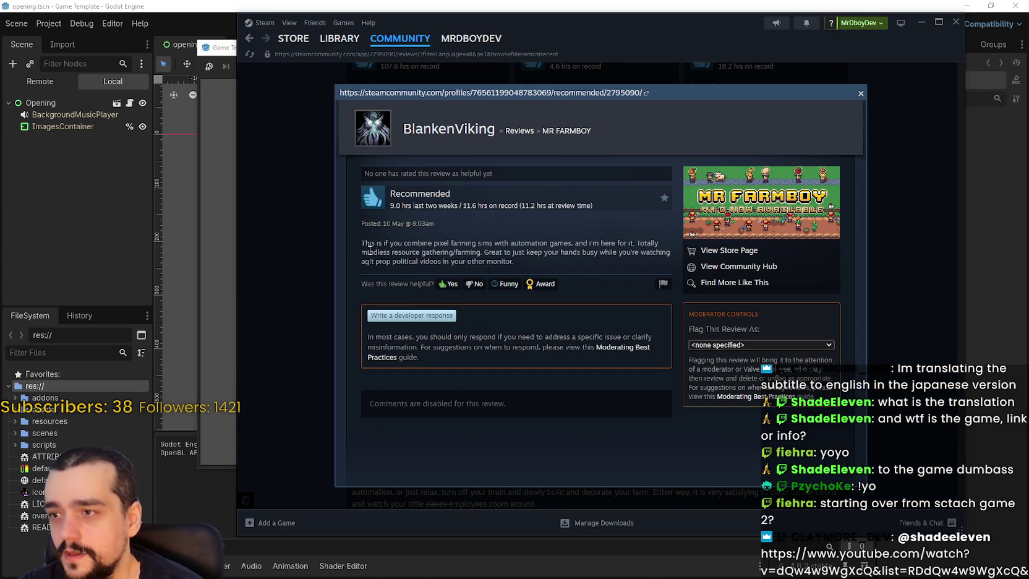
{"action": "mouse_move", "coordinate": [358, 243]}
{"action": "left_mouse_down"}
{"action": "mouse_move", "coordinate": [631, 243]}
{"action": "mouse_move", "coordinate": [674, 259]}
{"action": "mouse_move", "coordinate": [662, 255]}
{"action": "mouse_move", "coordinate": [654, 276]}
{"action": "mouse_move", "coordinate": [656, 261]}
{"action": "left_mouse_up"}
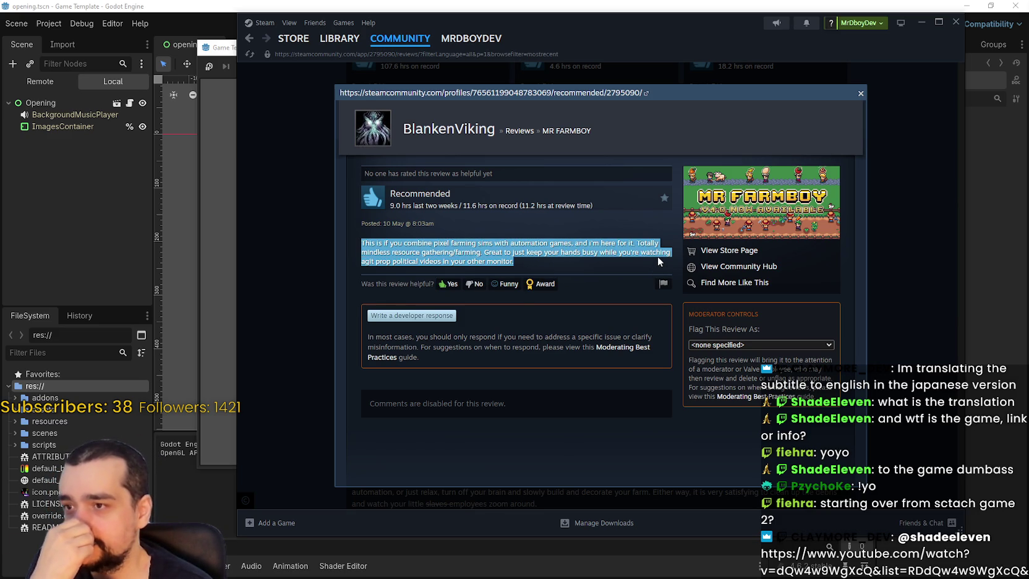
{"action": "left_click", "coordinate": [904, 309]}
{"action": "scroll", "coordinate": [681, 342], "scroll_direction": "down", "scroll_amount": 5}
{"action": "left_click", "coordinate": [580, 328]}
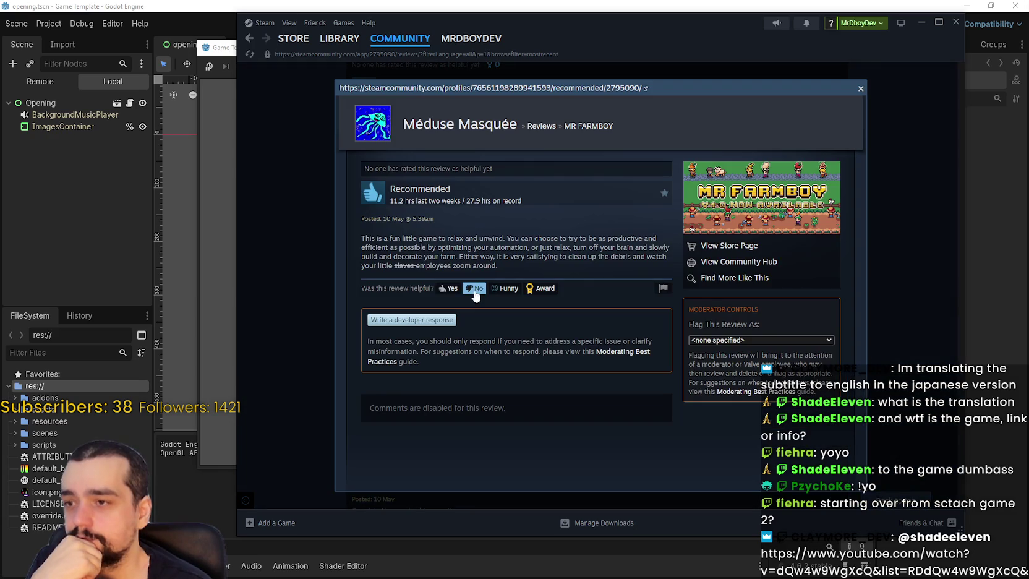
{"action": "mouse_move", "coordinate": [357, 241]}
{"action": "left_mouse_down"}
{"action": "mouse_move", "coordinate": [568, 238]}
{"action": "mouse_move", "coordinate": [606, 267]}
{"action": "left_mouse_up"}
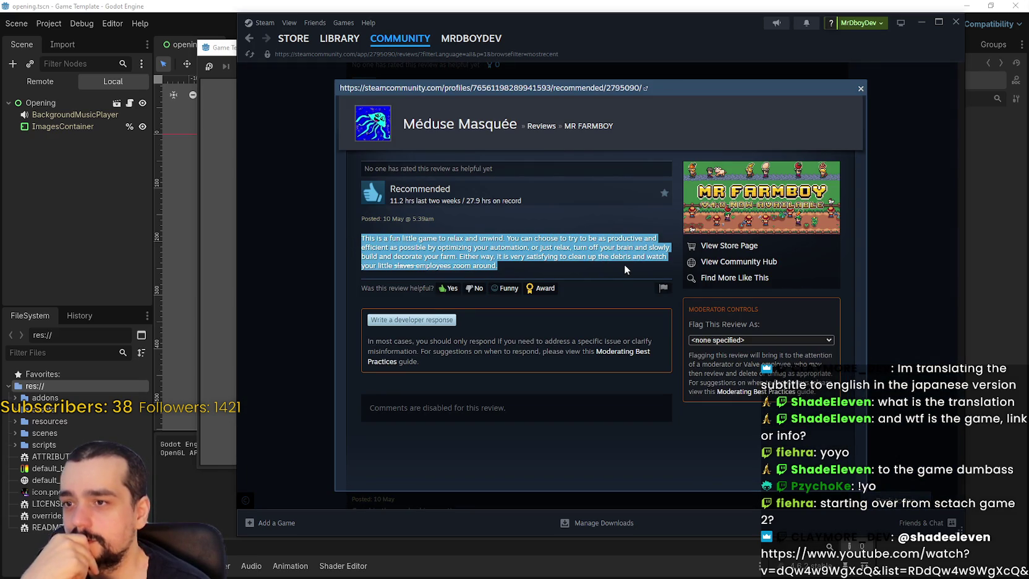
{"action": "left_click", "coordinate": [932, 348]}
Step: Read the Not Recommended review, highlighting its quoted complaint
{"action": "scroll", "coordinate": [534, 247], "scroll_direction": "down", "scroll_amount": 3}
{"action": "left_click", "coordinate": [535, 241]}
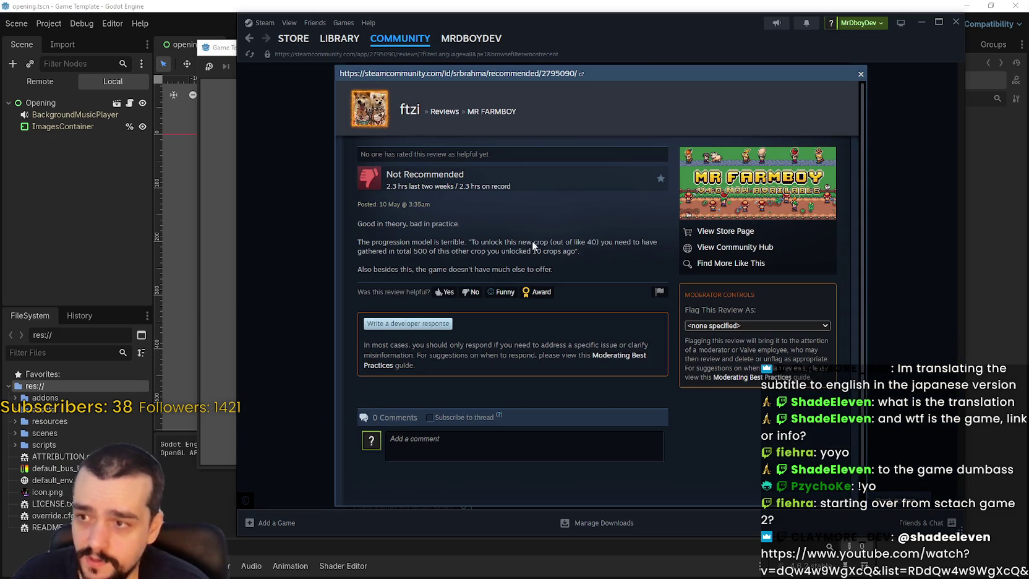
{"action": "double_click", "coordinate": [447, 241]}
{"action": "left_click", "coordinate": [476, 240]}
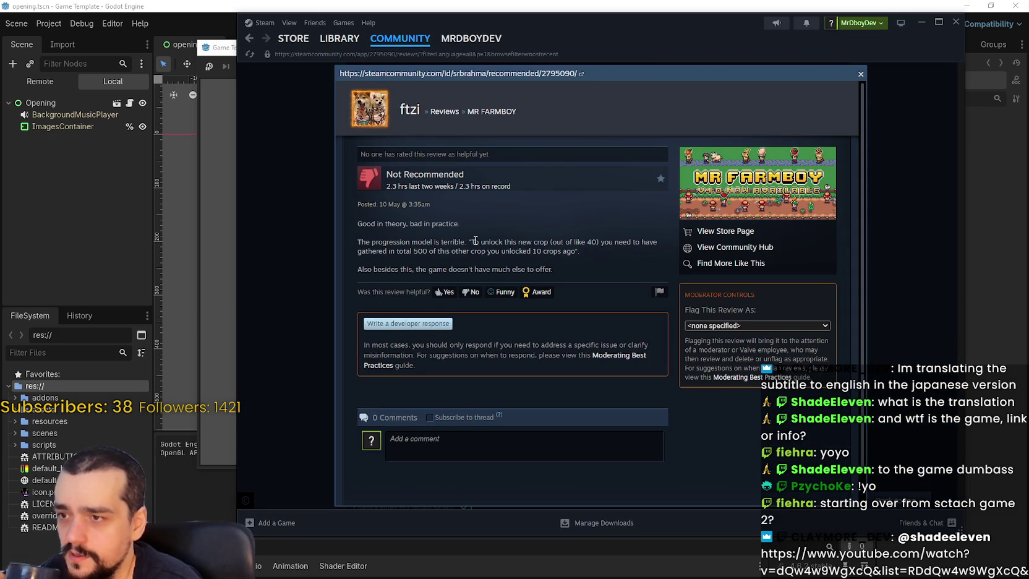
{"action": "mouse_move", "coordinate": [475, 241]}
{"action": "left_mouse_down"}
{"action": "mouse_move", "coordinate": [649, 242]}
{"action": "mouse_move", "coordinate": [581, 272]}
{"action": "mouse_move", "coordinate": [438, 252]}
{"action": "mouse_move", "coordinate": [517, 241]}
{"action": "mouse_move", "coordinate": [574, 251]}
{"action": "mouse_move", "coordinate": [503, 250]}
{"action": "left_mouse_up"}
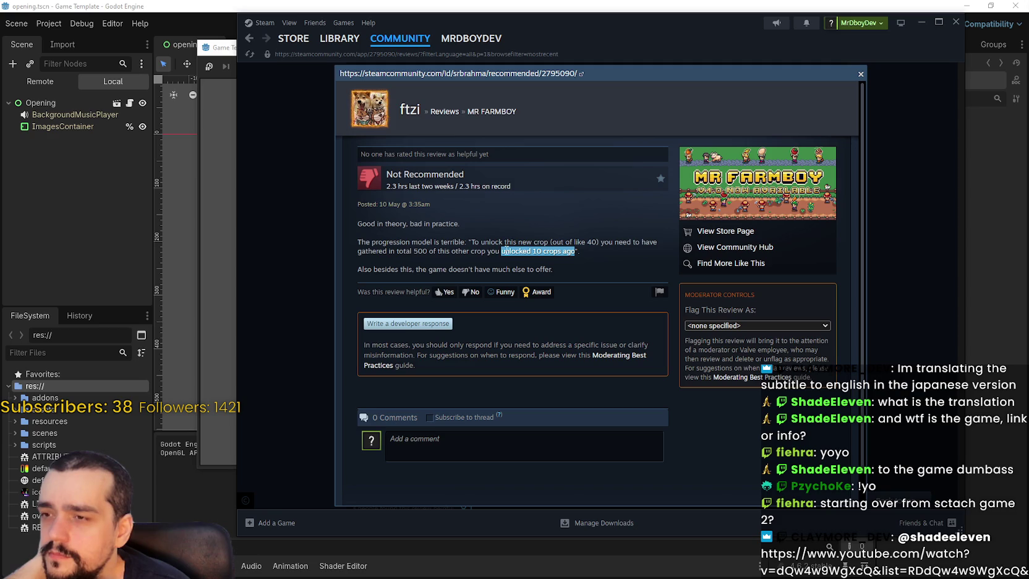
{"action": "left_click_drag", "start_coordinate": [504, 246], "coordinate": [472, 242]}
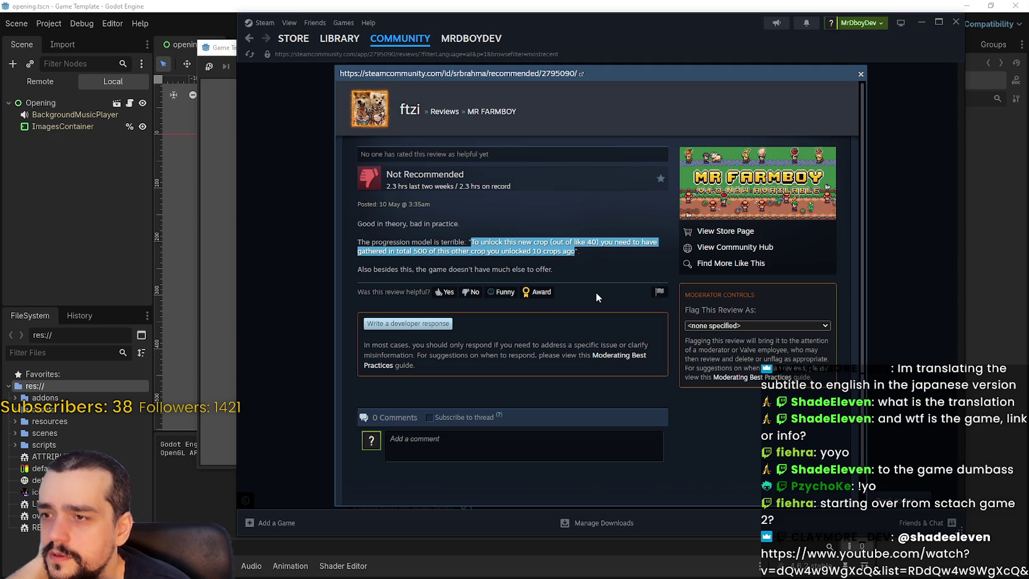
{"action": "left_click", "coordinate": [541, 262]}
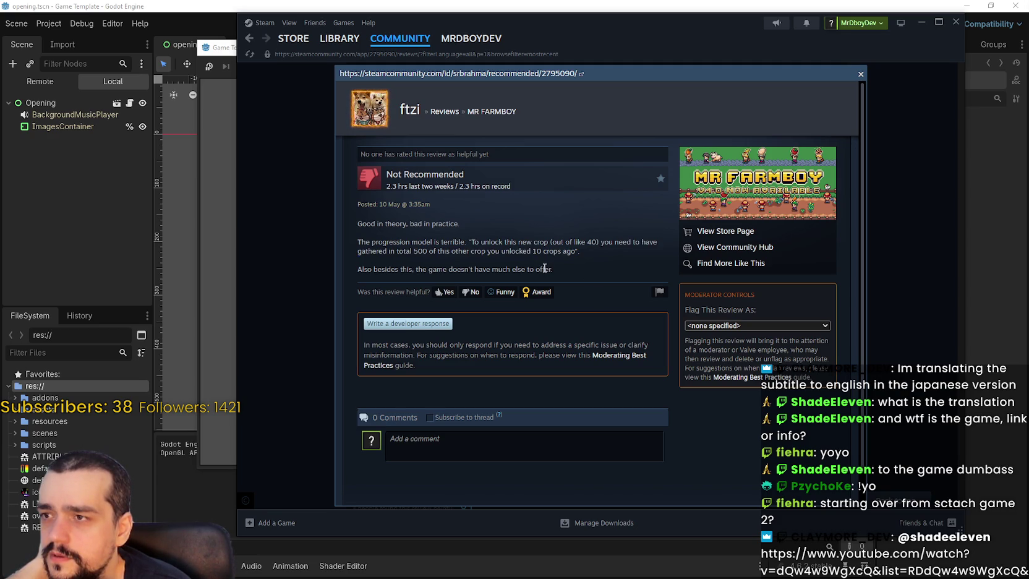
{"action": "left_click_drag", "start_coordinate": [543, 268], "coordinate": [358, 259]}
{"action": "left_click", "coordinate": [540, 261]}
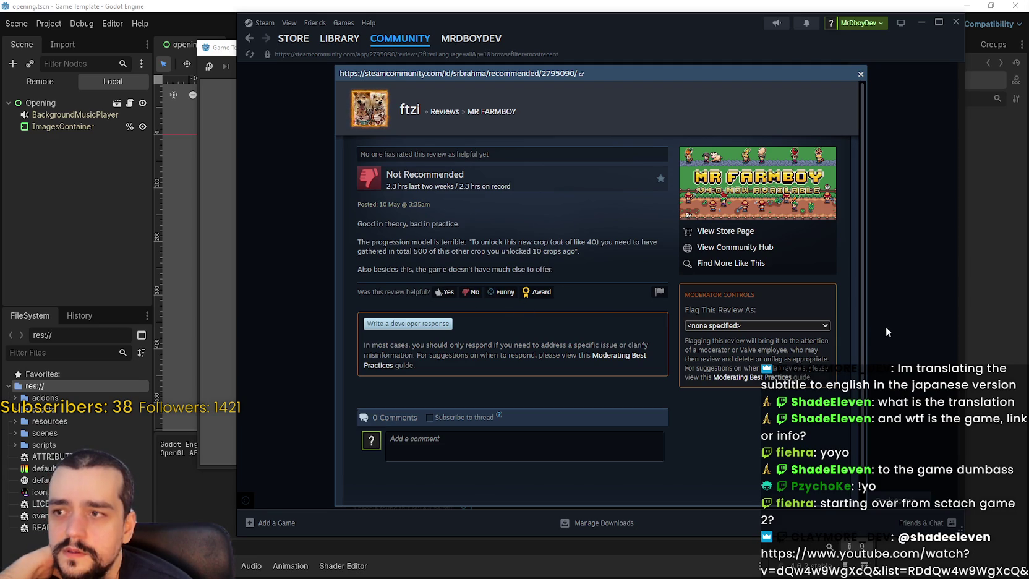
{"action": "left_click", "coordinate": [944, 289]}
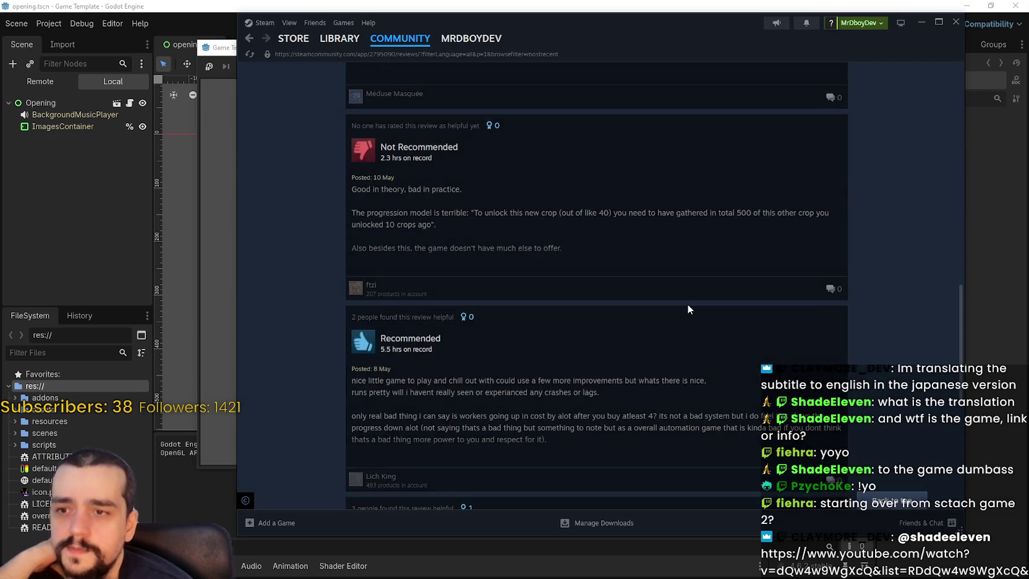
Step: Scroll further down the list and look at one more review
{"action": "scroll", "coordinate": [668, 303], "scroll_direction": "down", "scroll_amount": 2}
{"action": "scroll", "coordinate": [647, 302], "scroll_direction": "up", "scroll_amount": 1}
{"action": "scroll", "coordinate": [521, 260], "scroll_direction": "down", "scroll_amount": 3}
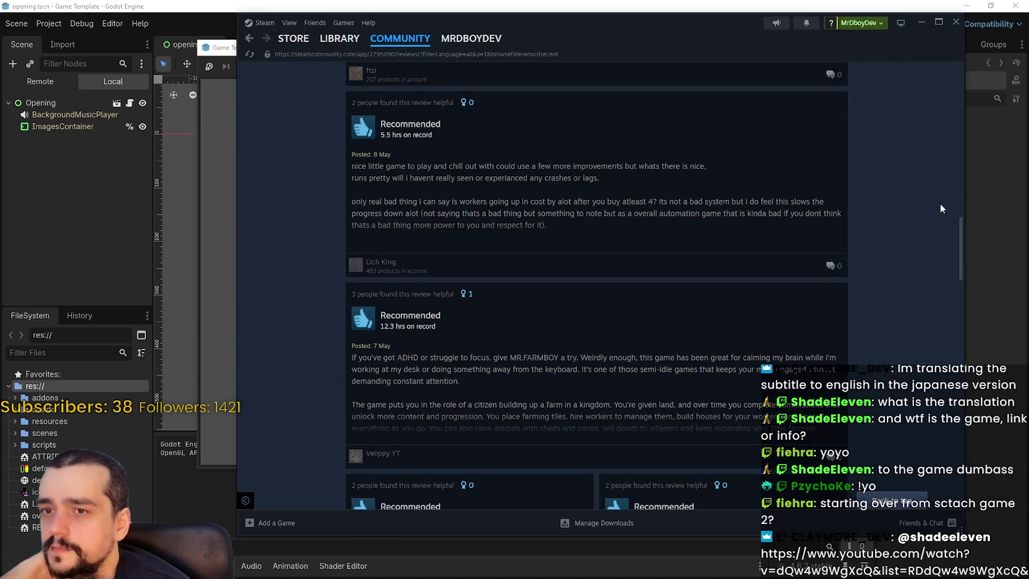
{"action": "scroll", "coordinate": [448, 259], "scroll_direction": "down", "scroll_amount": 2}
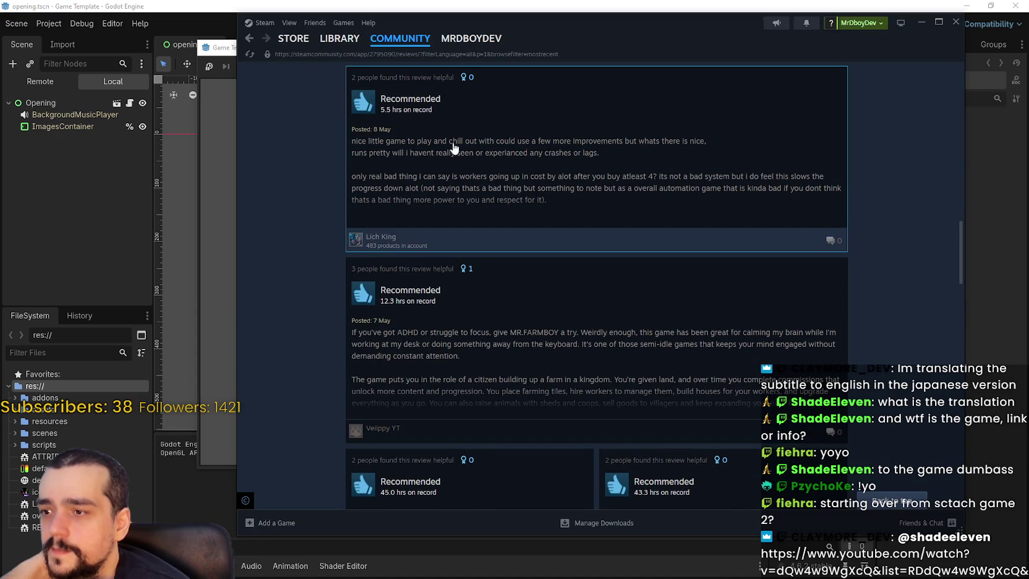
{"action": "scroll", "coordinate": [411, 209], "scroll_direction": "down", "scroll_amount": 5}
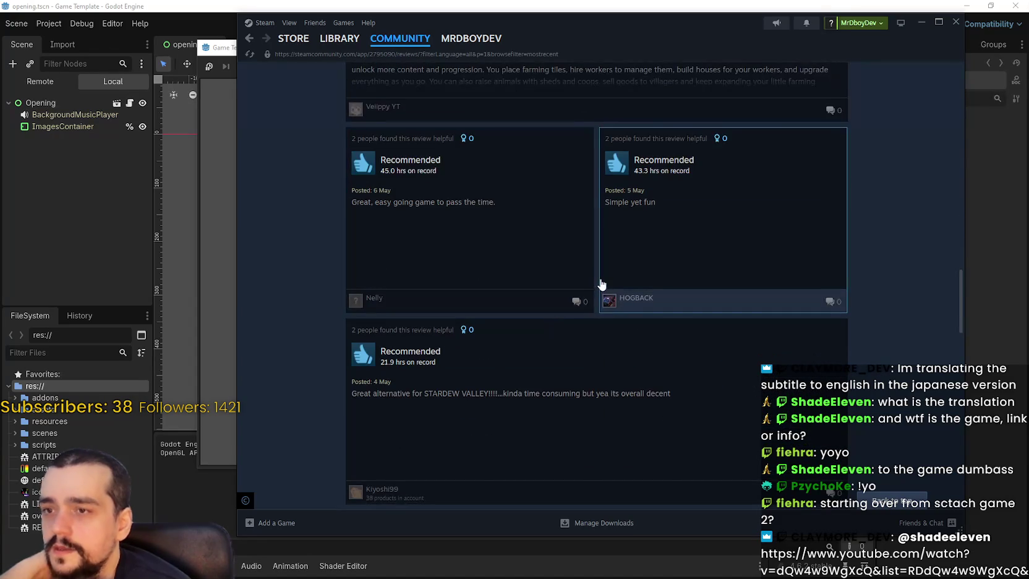
{"action": "scroll", "coordinate": [556, 266], "scroll_direction": "up", "scroll_amount": 6}
{"action": "left_click", "coordinate": [572, 239]}
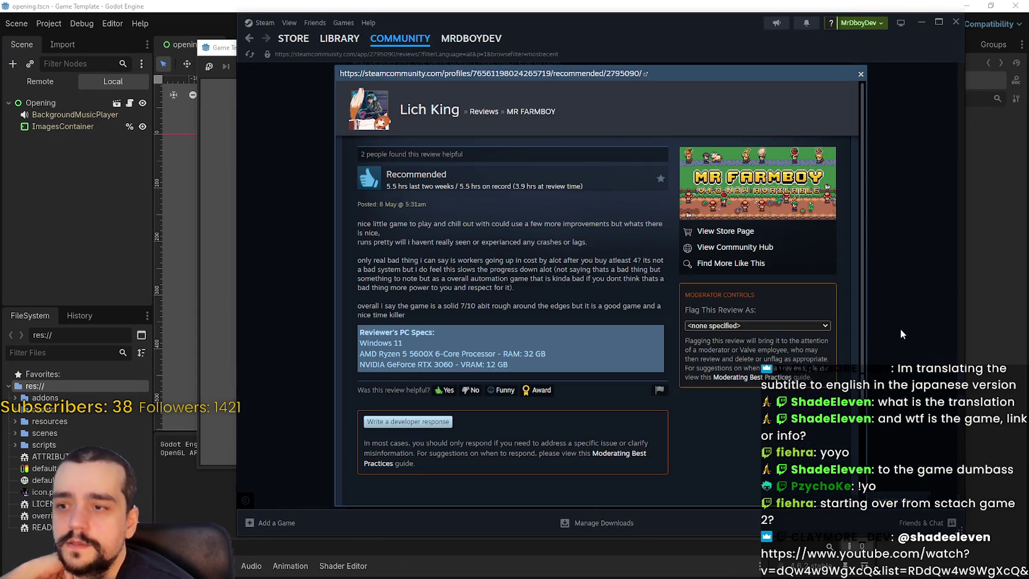
{"action": "left_click", "coordinate": [900, 328]}
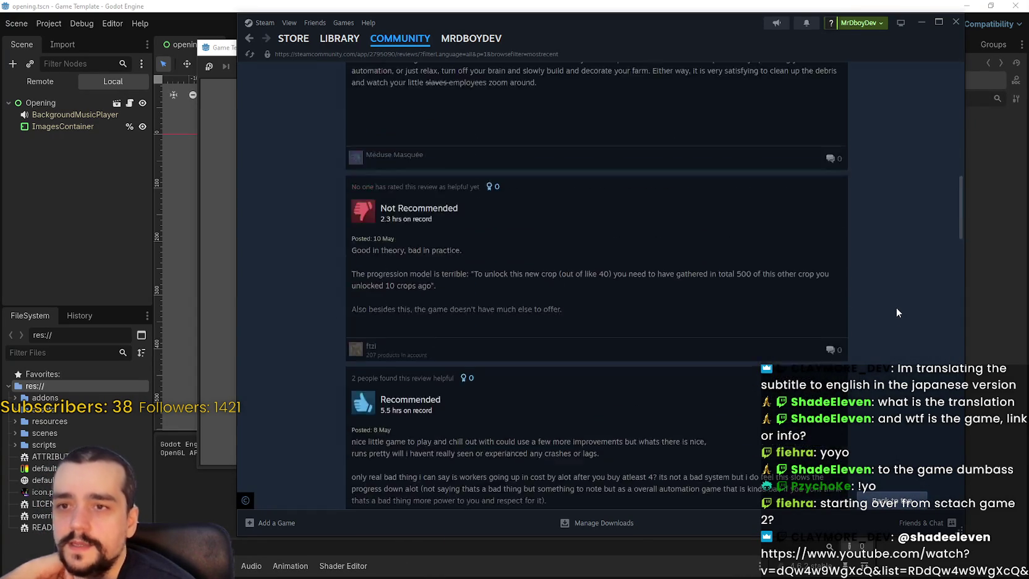
{"action": "scroll", "coordinate": [898, 307], "scroll_direction": "up", "scroll_amount": 10}
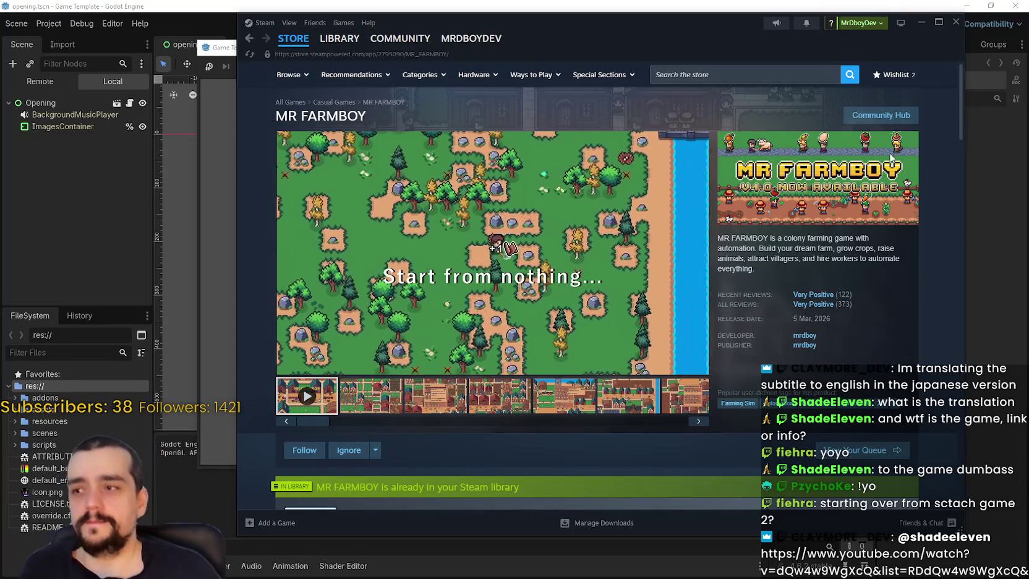
Step: Pause the MR FARMBOY trailer, view the village screenshot, and close Steam
{"action": "left_click", "coordinate": [526, 259]}
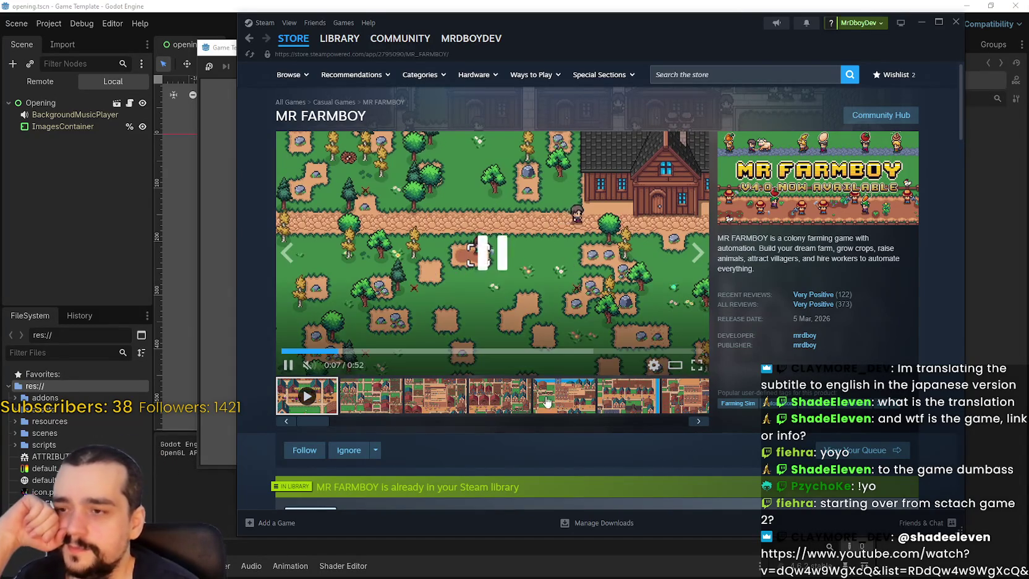
{"action": "left_click", "coordinate": [368, 387]}
{"action": "left_click", "coordinate": [956, 22]}
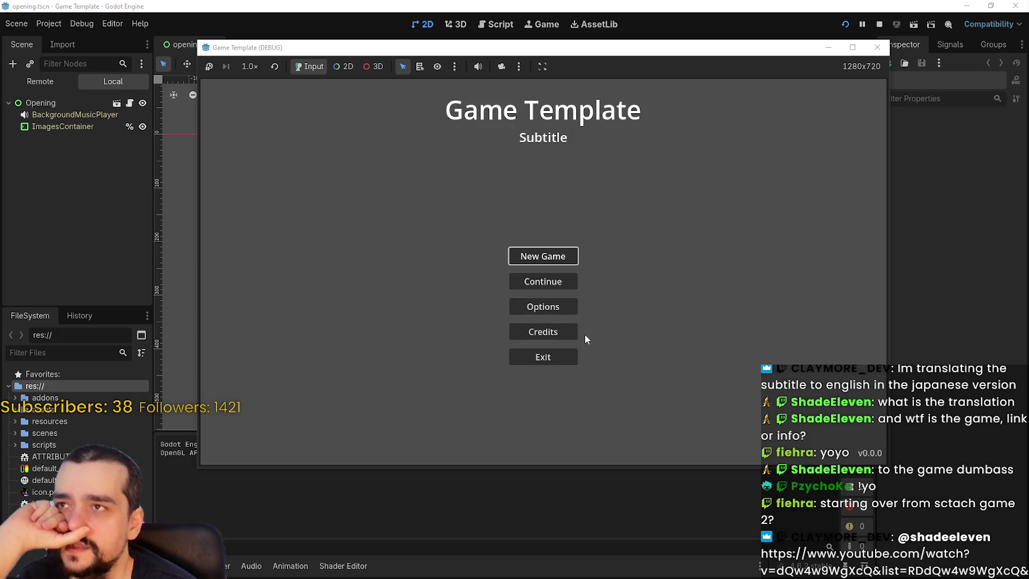
Step: Visit the game's Options screen, return to the main menu, and choose Exit
{"action": "left_click", "coordinate": [541, 305]}
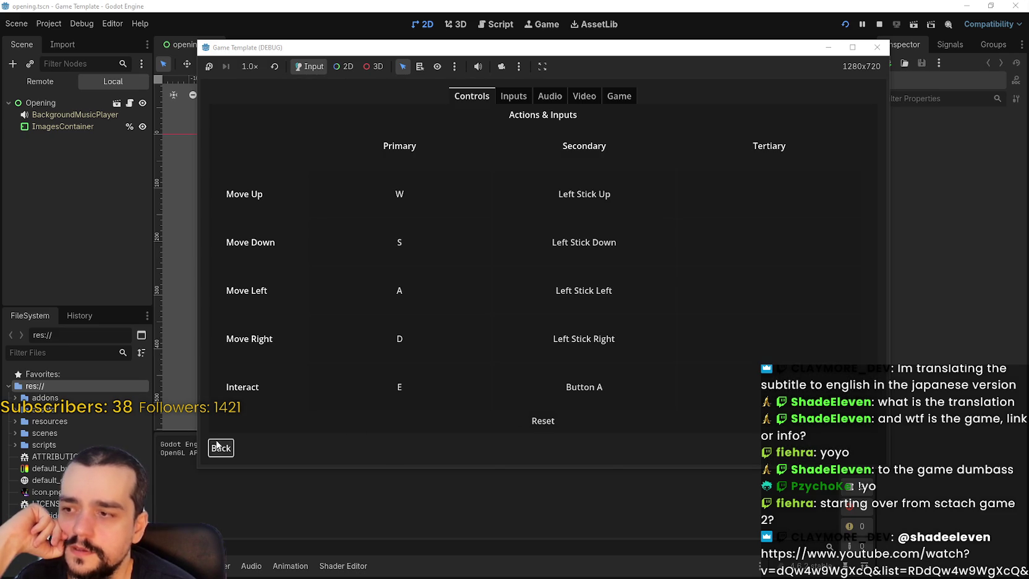
{"action": "left_click", "coordinate": [219, 447]}
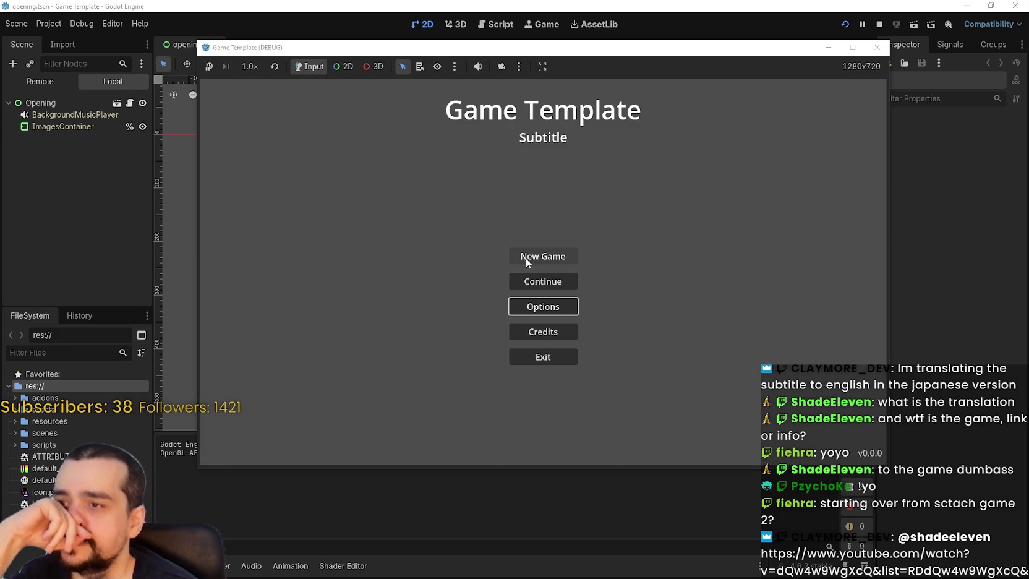
{"action": "left_click_drag", "start_coordinate": [479, 49], "coordinate": [557, 58]}
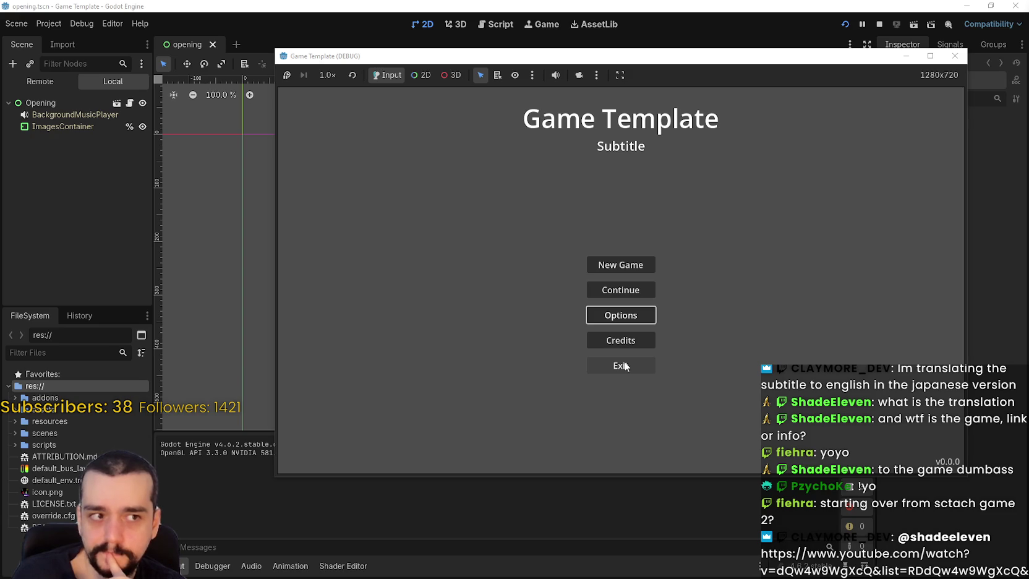
{"action": "left_click", "coordinate": [623, 365]}
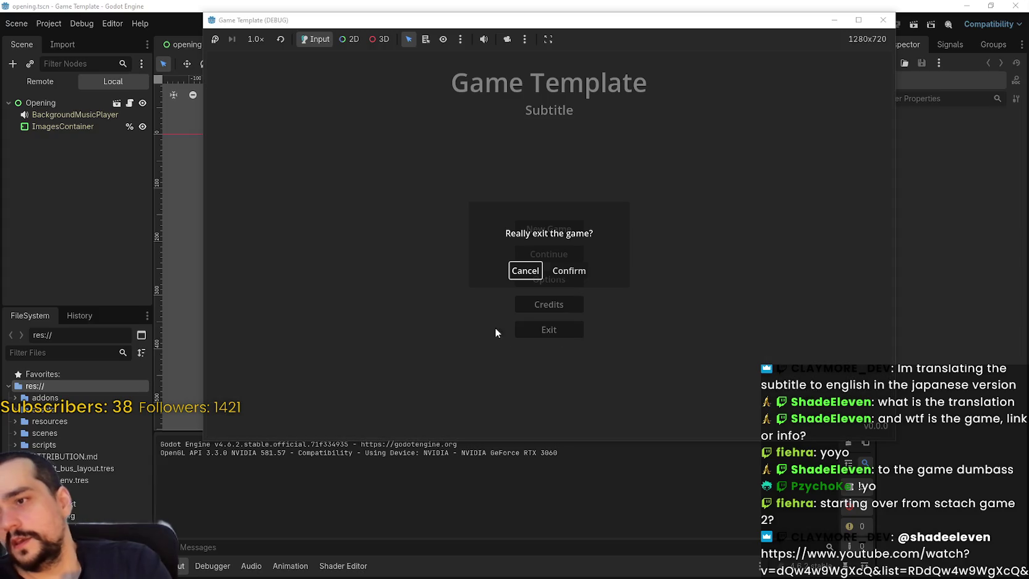
Step: Confirm quitting the game and expand the scenes, loading_screen and menus folders
{"action": "left_click", "coordinate": [571, 269]}
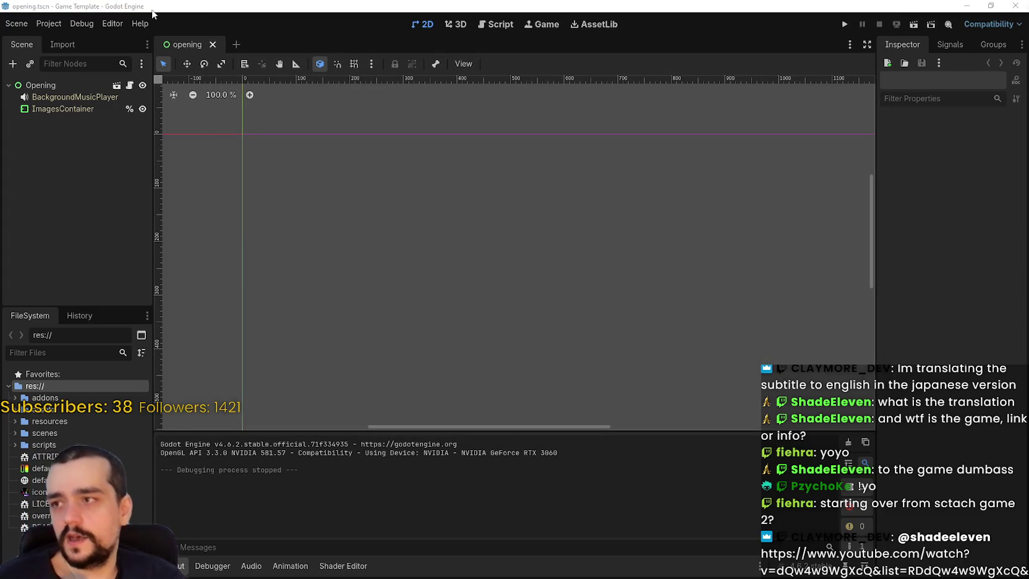
{"action": "left_click", "coordinate": [50, 352]}
{"action": "left_click", "coordinate": [15, 433]}
{"action": "scroll", "coordinate": [15, 436], "scroll_direction": "down", "scroll_amount": 2}
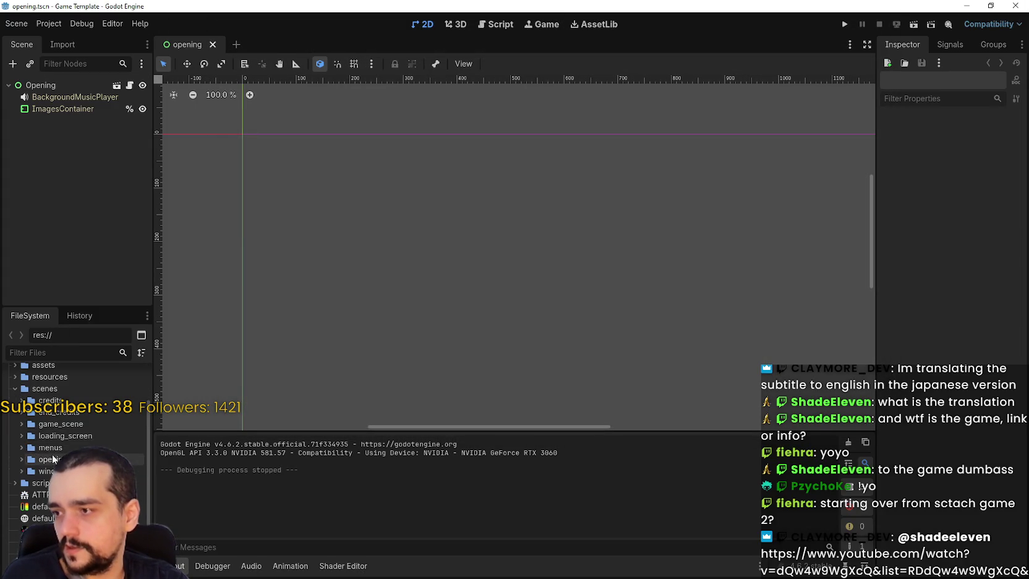
{"action": "left_click", "coordinate": [19, 436]}
{"action": "scroll", "coordinate": [16, 438], "scroll_direction": "down", "scroll_amount": 2}
{"action": "left_click", "coordinate": [22, 456]}
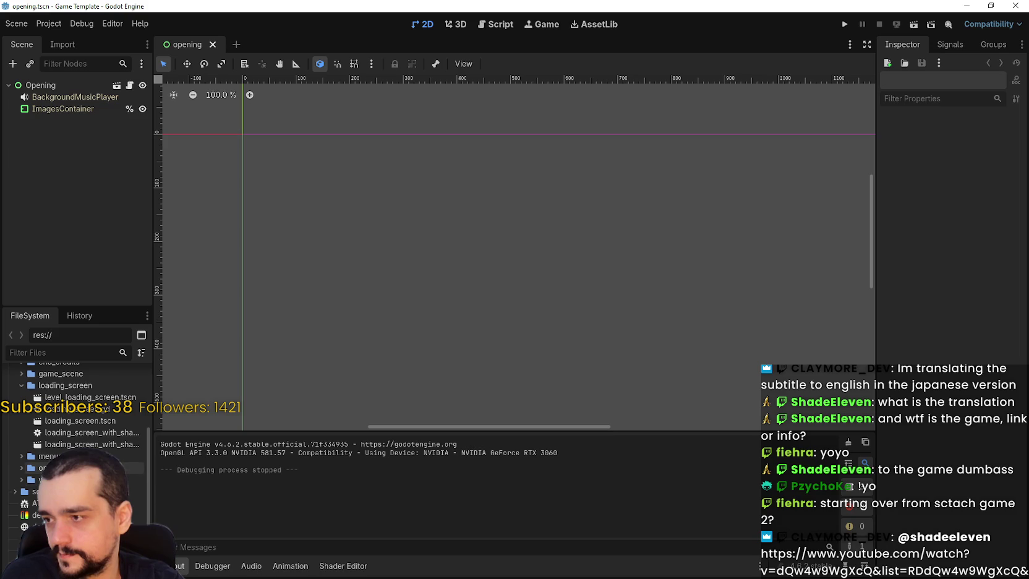
{"action": "scroll", "coordinate": [28, 441], "scroll_direction": "down", "scroll_amount": 1}
Step: Expand the level_select_menu, main_menu and scripts folders in FileSystem
{"action": "left_click", "coordinate": [28, 442]}
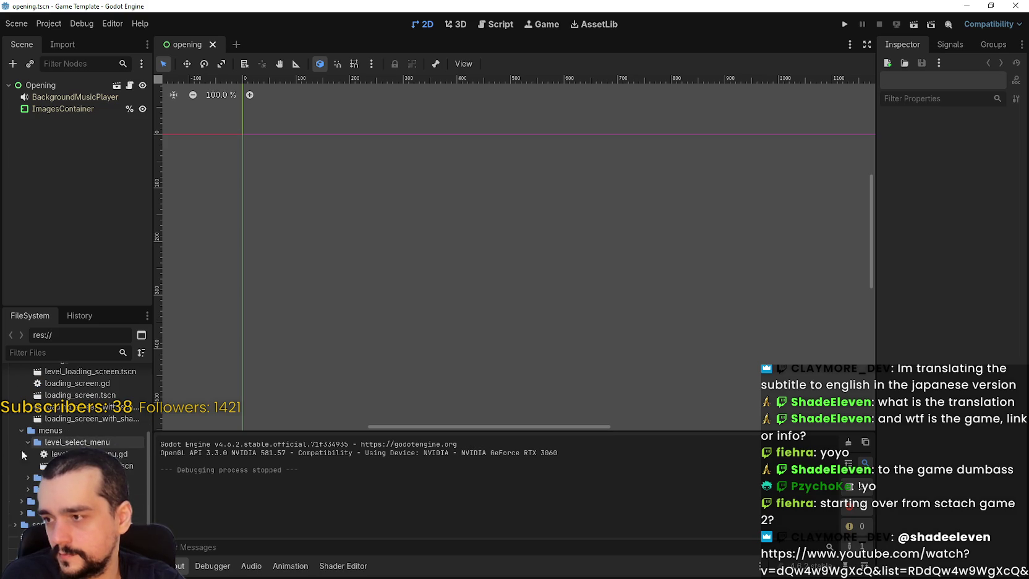
{"action": "left_click", "coordinate": [29, 479]}
{"action": "scroll", "coordinate": [28, 481], "scroll_direction": "down", "scroll_amount": 2}
{"action": "left_click", "coordinate": [29, 487]}
{"action": "scroll", "coordinate": [29, 490], "scroll_direction": "down", "scroll_amount": 2}
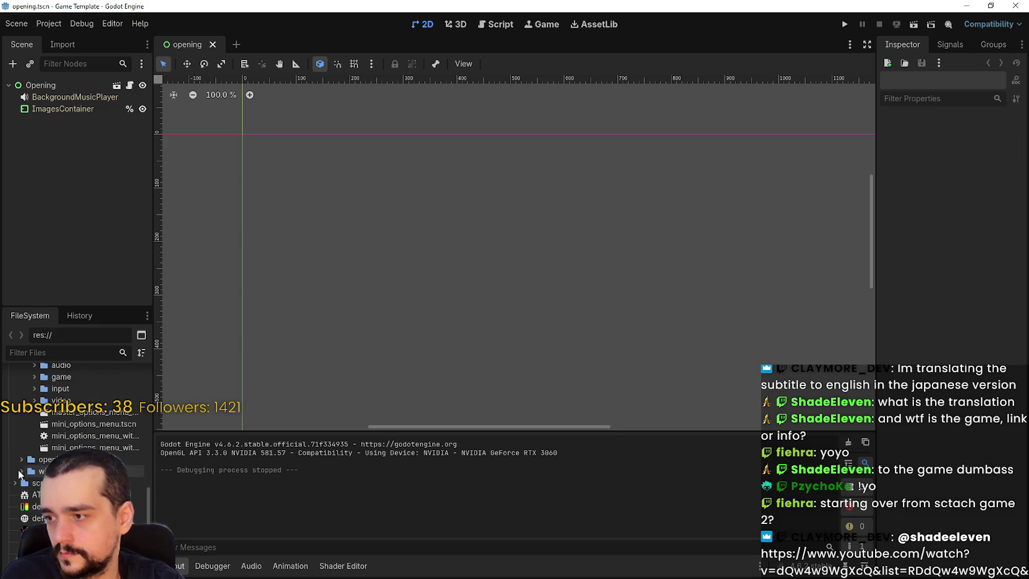
{"action": "scroll", "coordinate": [28, 490], "scroll_direction": "down", "scroll_amount": 3}
{"action": "left_click", "coordinate": [15, 482]}
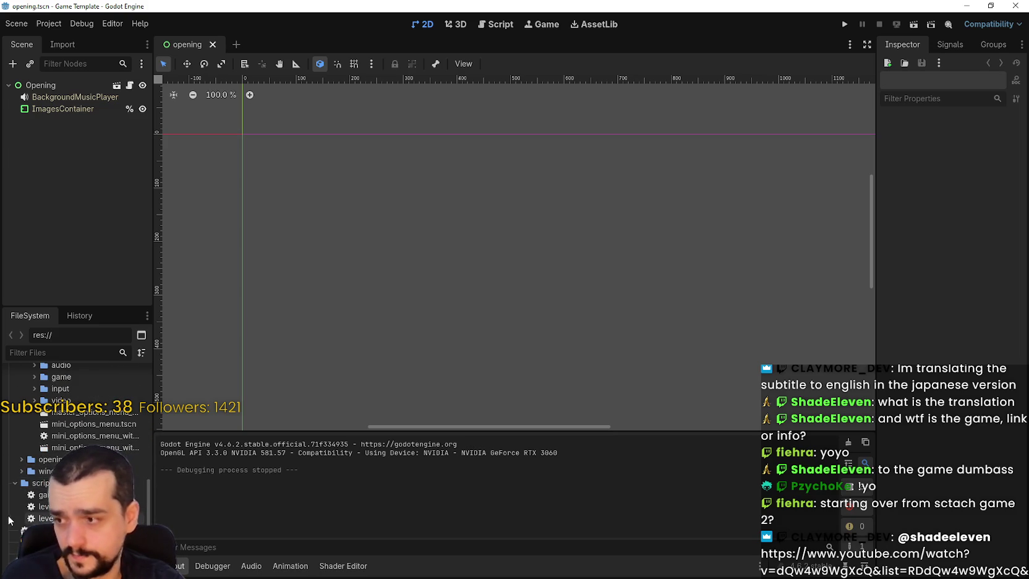
Step: Open level_and_state_manager.gd and level_state.gd, then open Project Settings
{"action": "left_click", "coordinate": [44, 505]}
{"action": "double_click", "coordinate": [43, 505]}
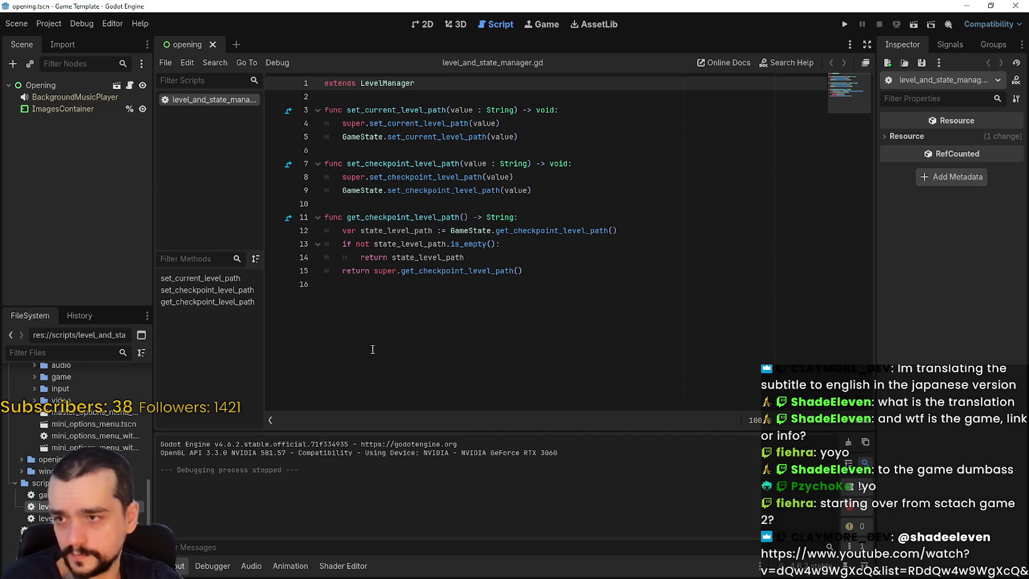
{"action": "double_click", "coordinate": [43, 517]}
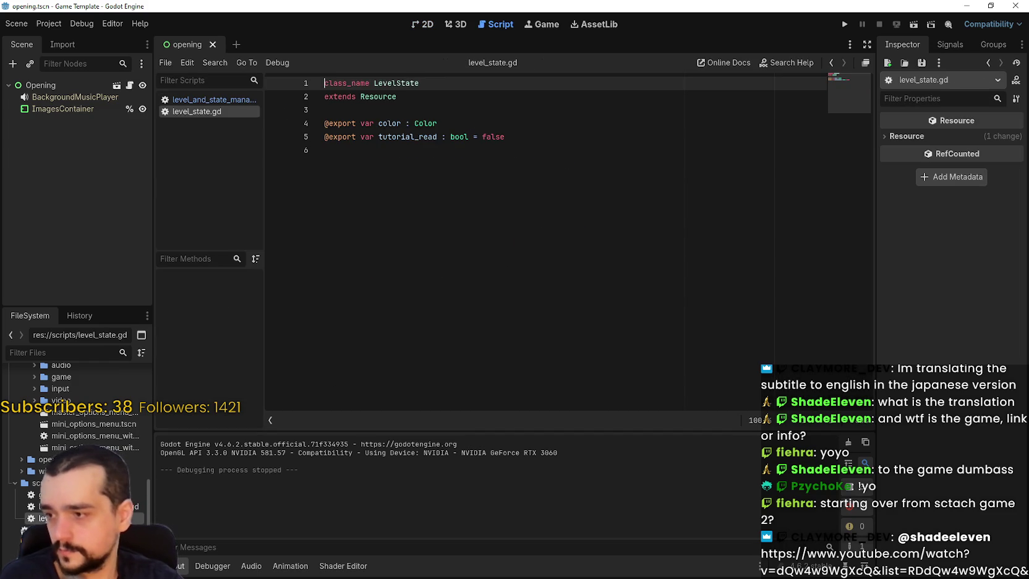
{"action": "left_click", "coordinate": [21, 472]}
{"action": "scroll", "coordinate": [21, 476], "scroll_direction": "down", "scroll_amount": 3}
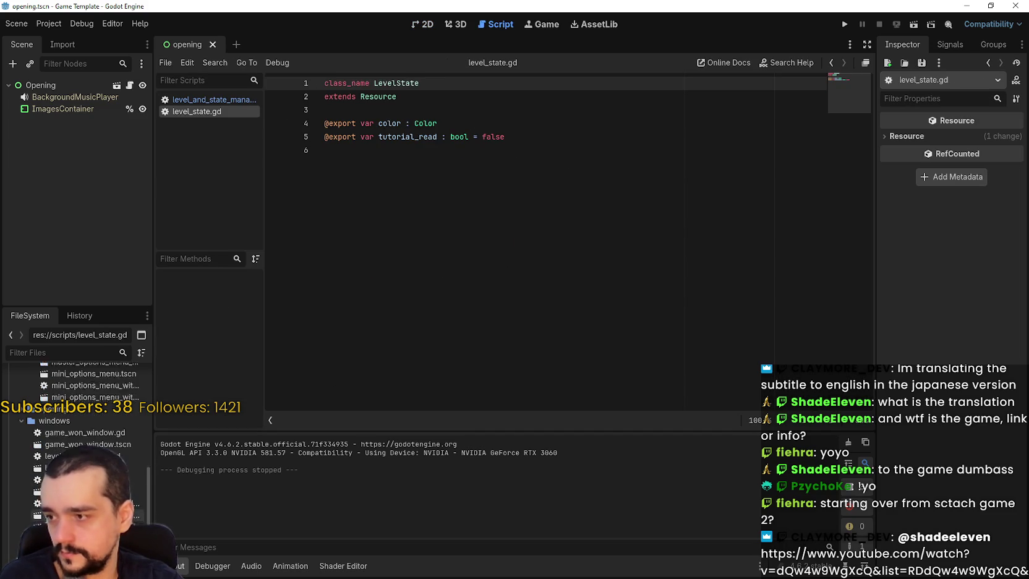
{"action": "left_click", "coordinate": [60, 29]}
{"action": "left_click", "coordinate": [74, 43]}
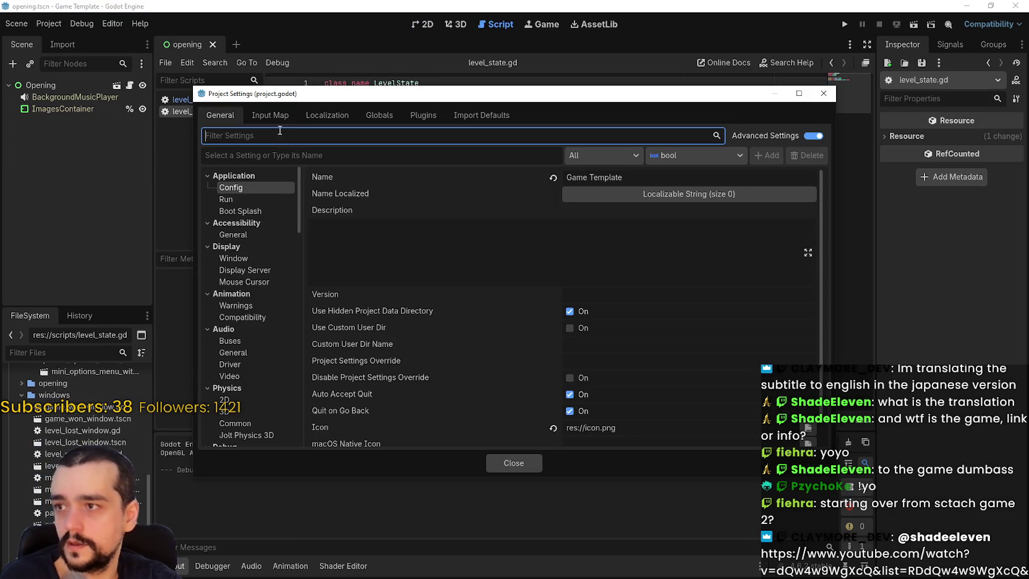
Step: Check the Autoload list for SceneLoader and close Project Settings
{"action": "left_click", "coordinate": [275, 116]}
{"action": "left_click", "coordinate": [327, 115]}
{"action": "left_click", "coordinate": [379, 116]}
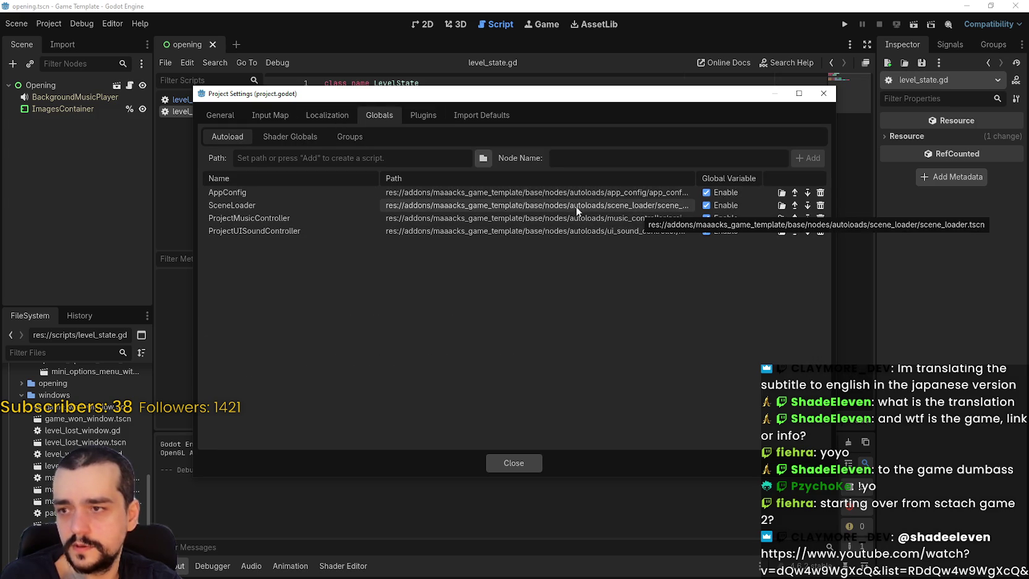
{"action": "left_click", "coordinate": [508, 462]}
Step: Filter the FileSystem dock by 'scene'
{"action": "left_click", "coordinate": [88, 352]}
{"action": "type", "text": "w"}
{"action": "key", "text": "BackSpace"}
{"action": "type", "text": "scene"}
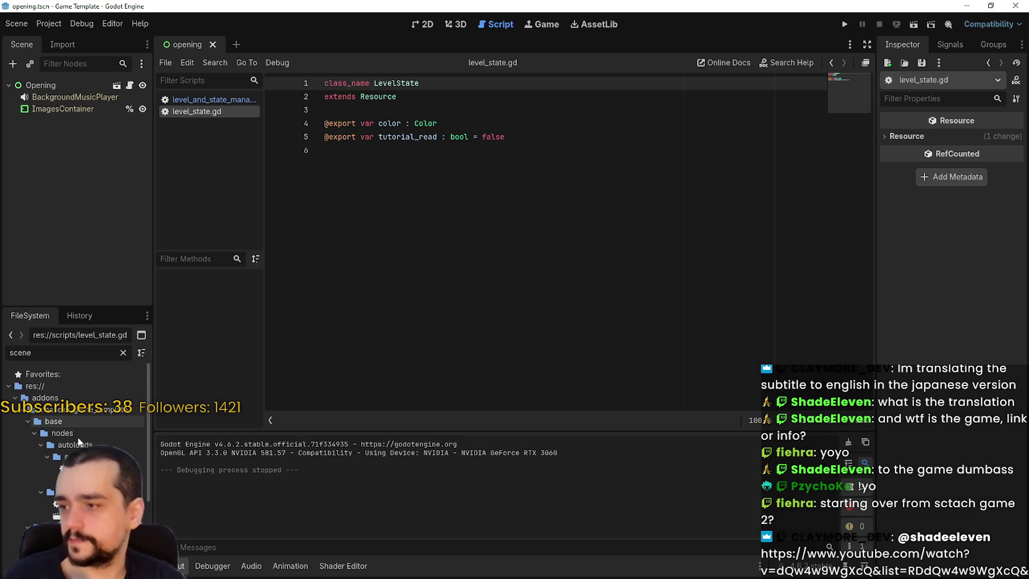
Step: Open scene_loader.tscn and its attached scene_loader.gd, reviewing the opening lines 3 to 8
{"action": "double_click", "coordinate": [121, 480]}
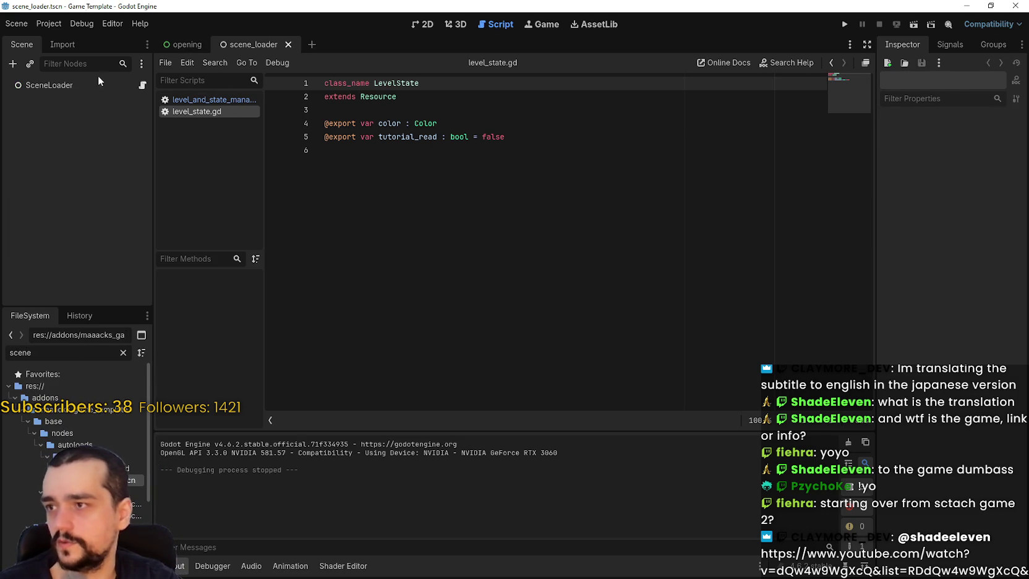
{"action": "left_click", "coordinate": [134, 85]}
{"action": "left_click", "coordinate": [143, 85]}
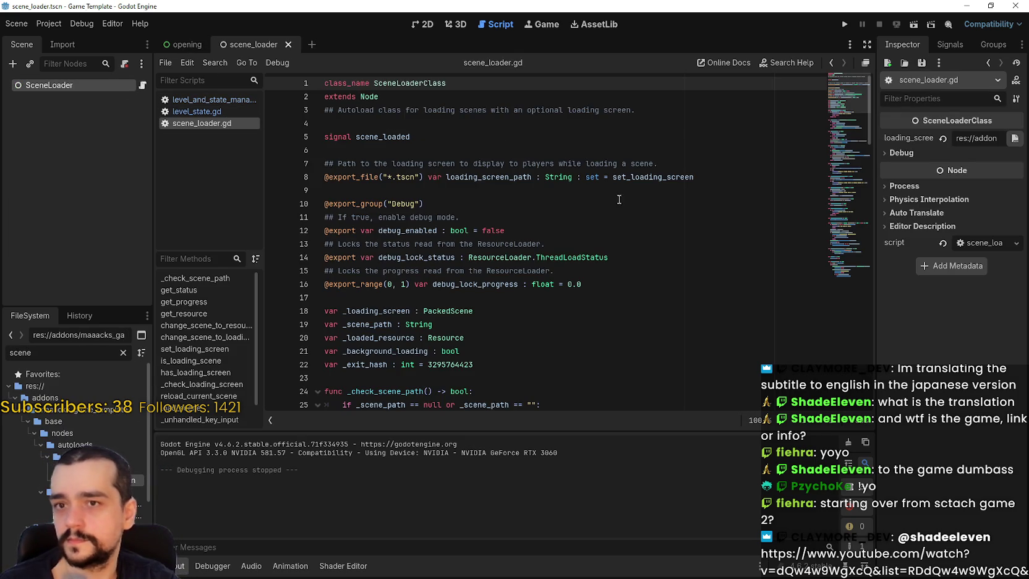
{"action": "left_click_drag", "start_coordinate": [594, 217], "coordinate": [432, 83]}
{"action": "left_click", "coordinate": [522, 257]}
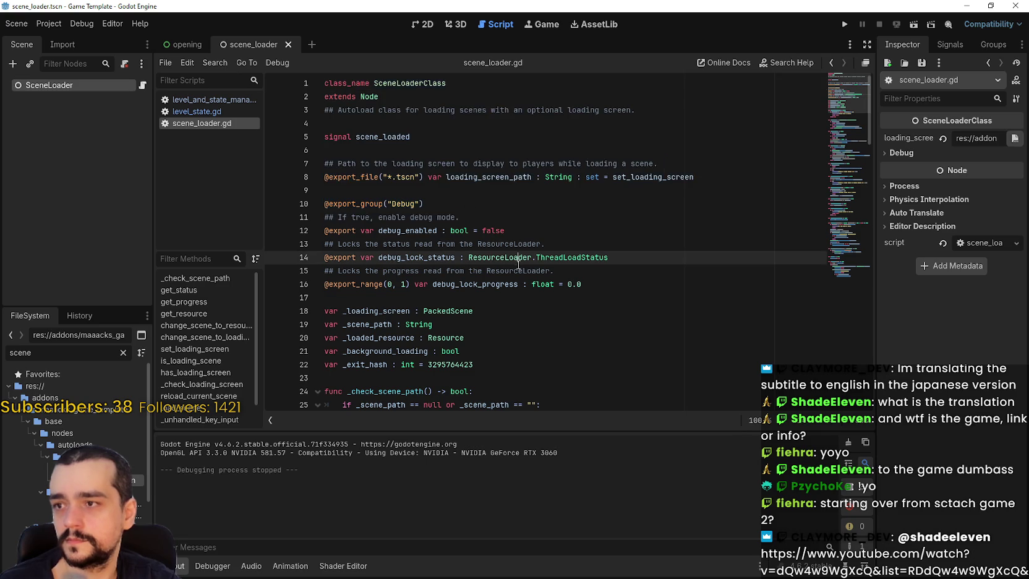
{"action": "scroll", "coordinate": [526, 281], "scroll_direction": "down", "scroll_amount": 2}
{"action": "left_click", "coordinate": [649, 217]}
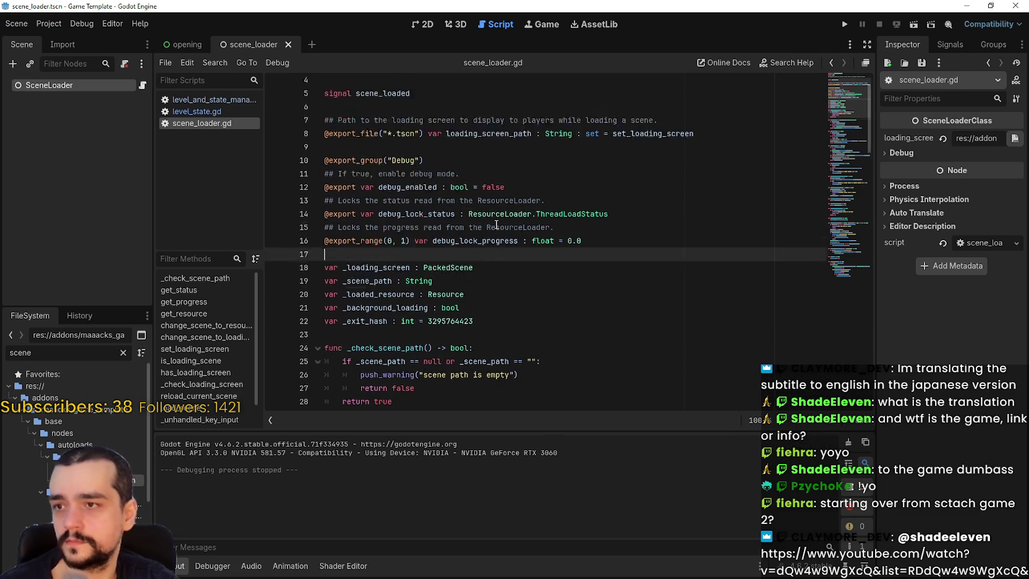
{"action": "scroll", "coordinate": [724, 180], "scroll_direction": "up", "scroll_amount": 2}
{"action": "mouse_move", "coordinate": [724, 179]}
{"action": "left_mouse_down"}
{"action": "mouse_move", "coordinate": [327, 163]}
{"action": "mouse_move", "coordinate": [329, 109]}
{"action": "mouse_move", "coordinate": [358, 178]}
{"action": "mouse_move", "coordinate": [418, 164]}
{"action": "mouse_move", "coordinate": [423, 177]}
{"action": "left_mouse_up"}
Step: Scroll down and select load_threaded_get_status on lines 43 and 35
{"action": "scroll", "coordinate": [496, 262], "scroll_direction": "down", "scroll_amount": 2}
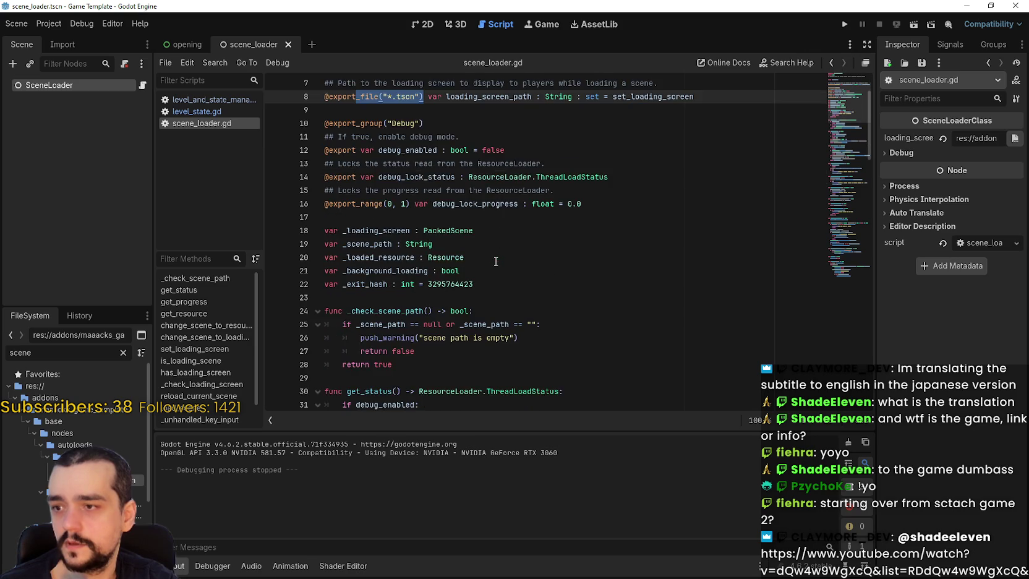
{"action": "scroll", "coordinate": [496, 262], "scroll_direction": "down", "scroll_amount": 2}
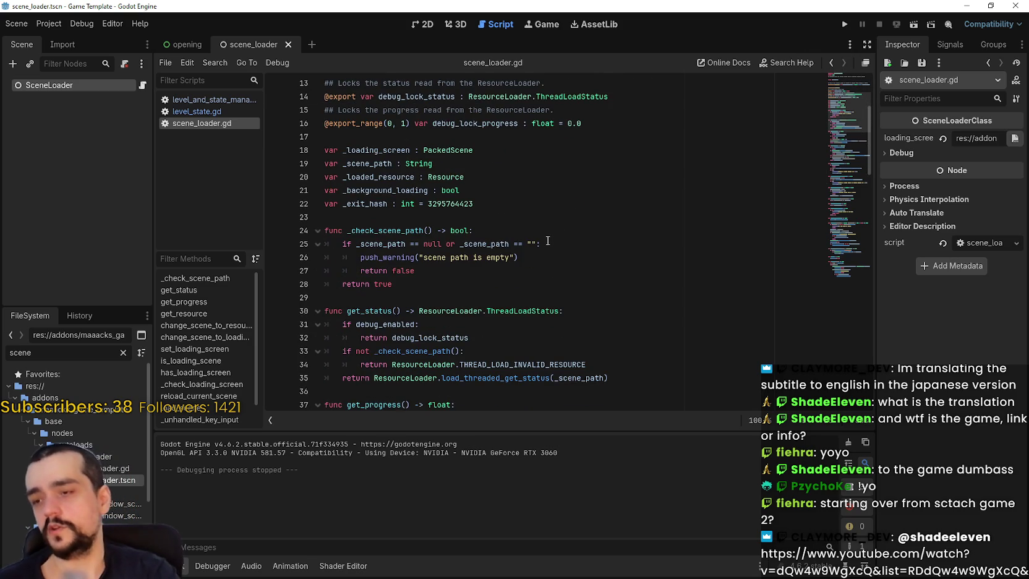
{"action": "scroll", "coordinate": [523, 216], "scroll_direction": "down", "scroll_amount": 2}
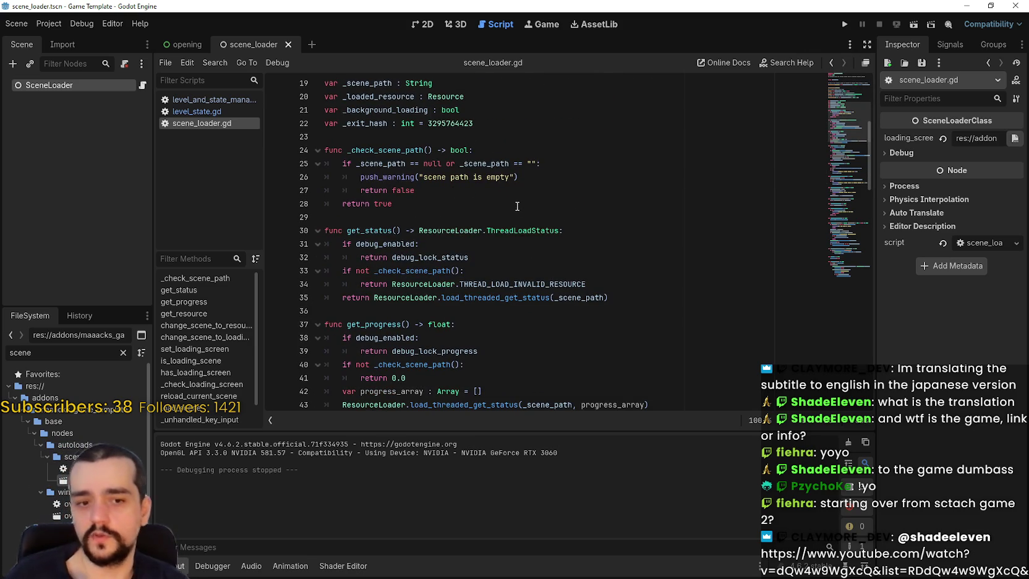
{"action": "scroll", "coordinate": [512, 295], "scroll_direction": "down", "scroll_amount": 1}
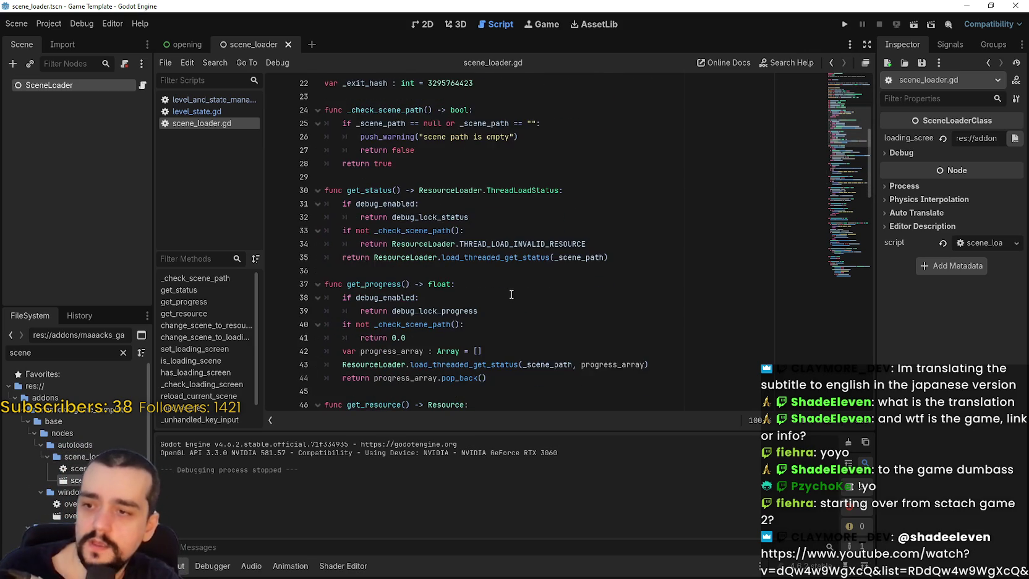
{"action": "scroll", "coordinate": [512, 295], "scroll_direction": "down", "scroll_amount": 1}
{"action": "mouse_move", "coordinate": [677, 325]}
{"action": "left_mouse_down"}
{"action": "mouse_move", "coordinate": [346, 322]}
{"action": "mouse_move", "coordinate": [402, 289]}
{"action": "mouse_move", "coordinate": [346, 325]}
{"action": "left_mouse_up"}
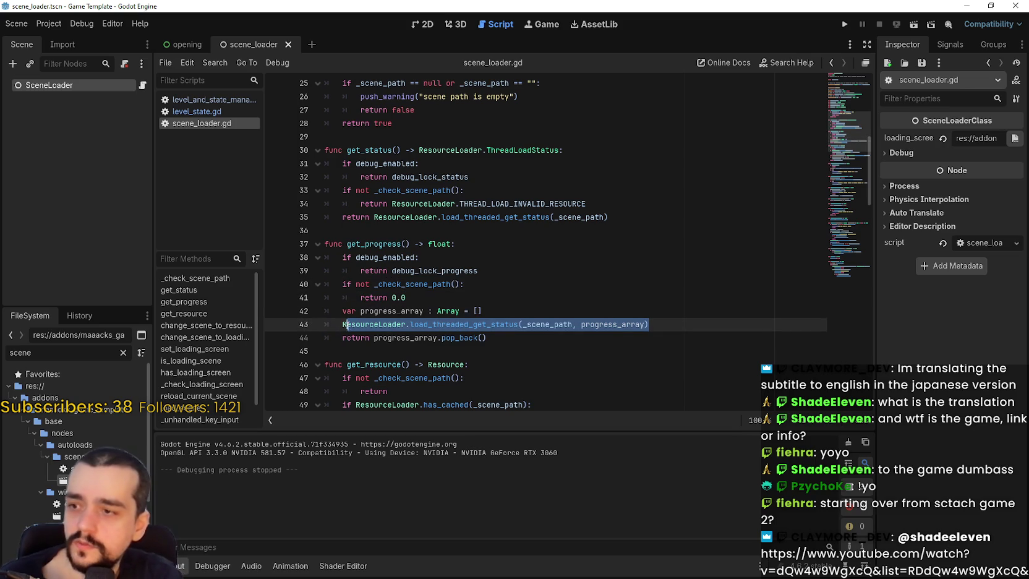
{"action": "double_click", "coordinate": [482, 323]}
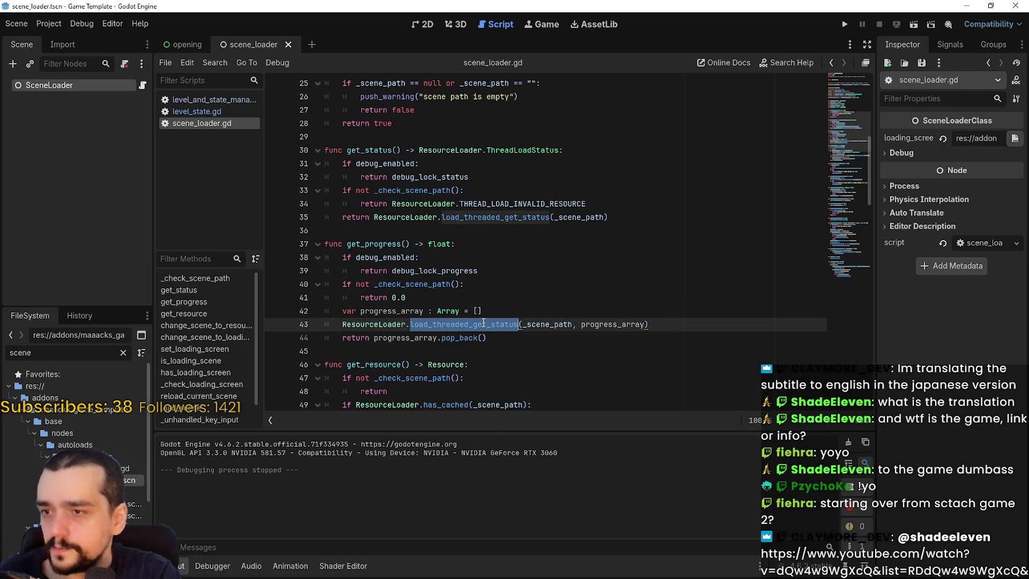
{"action": "left_click", "coordinate": [485, 226]}
{"action": "double_click", "coordinate": [485, 220]}
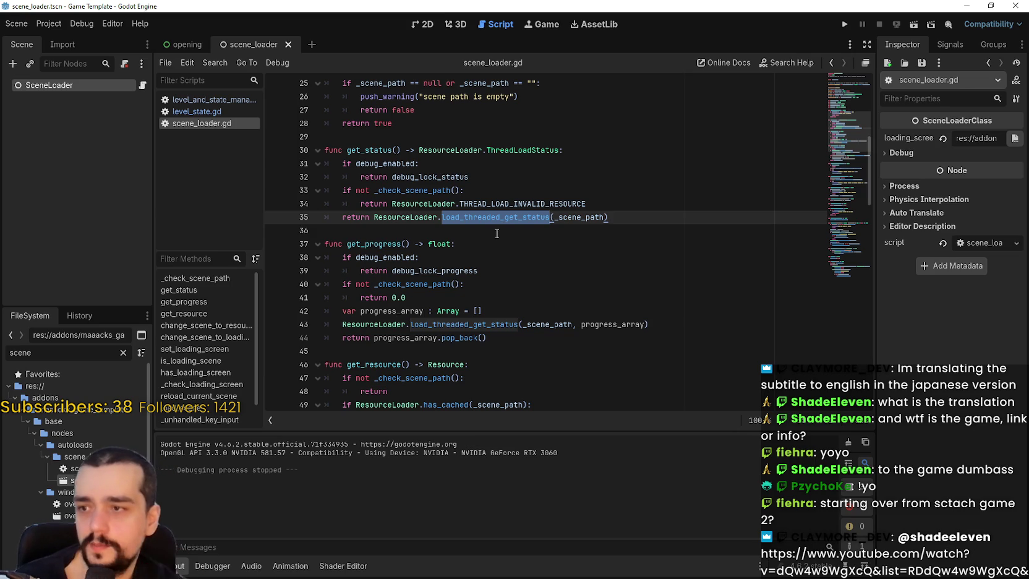
Step: Select the get_resource and change_scene_to_loading_screen function names
{"action": "scroll", "coordinate": [380, 273], "scroll_direction": "down", "scroll_amount": 2}
{"action": "scroll", "coordinate": [380, 274], "scroll_direction": "down", "scroll_amount": 1}
{"action": "double_click", "coordinate": [371, 247]}
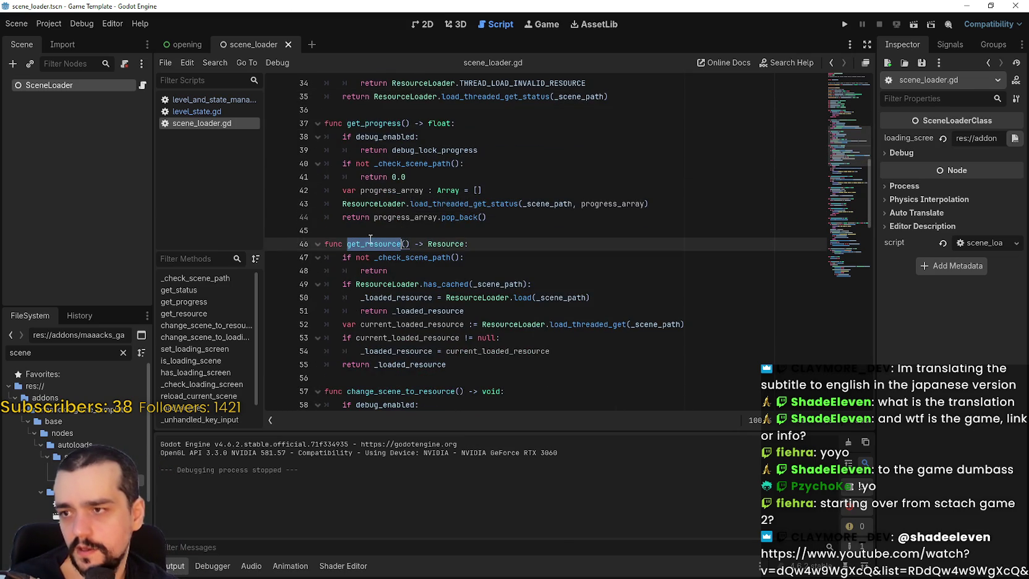
{"action": "scroll", "coordinate": [558, 307], "scroll_direction": "down", "scroll_amount": 3}
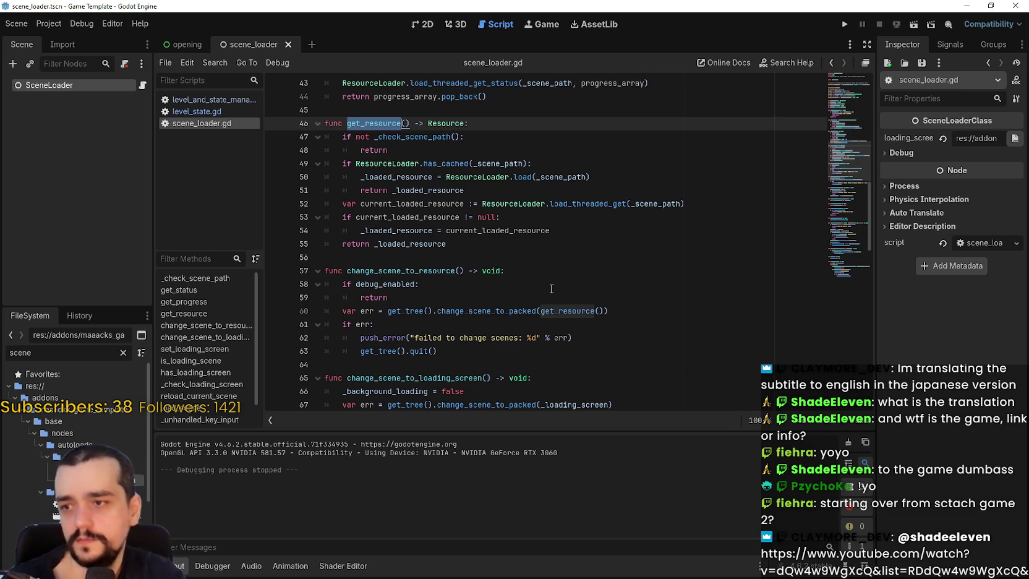
{"action": "scroll", "coordinate": [470, 288], "scroll_direction": "down", "scroll_amount": 2}
{"action": "double_click", "coordinate": [422, 298]}
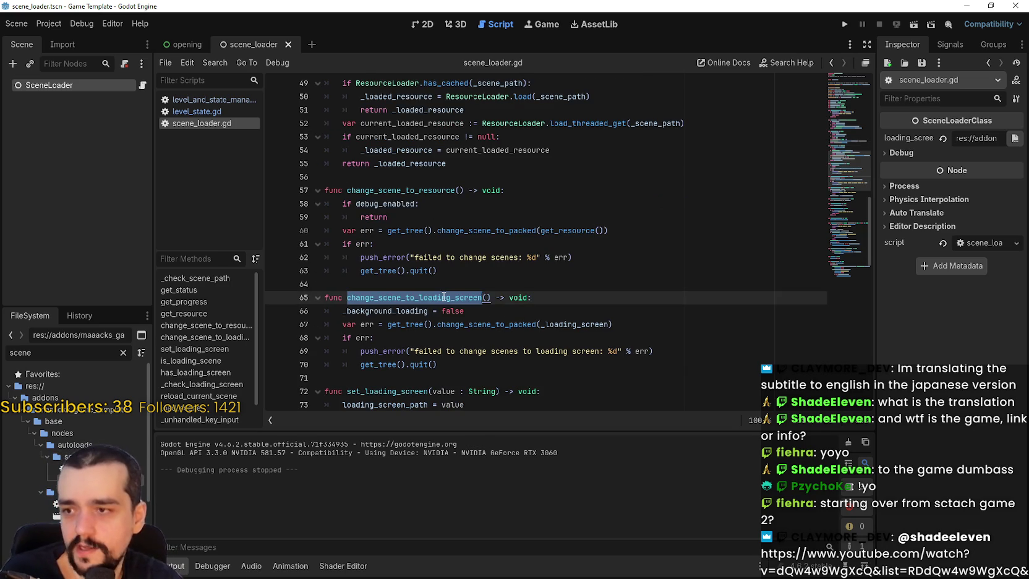
Step: Select change_scene_to_packed on line 67 and the set_loading_screen function name
{"action": "scroll", "coordinate": [421, 304], "scroll_direction": "down", "scroll_amount": 2}
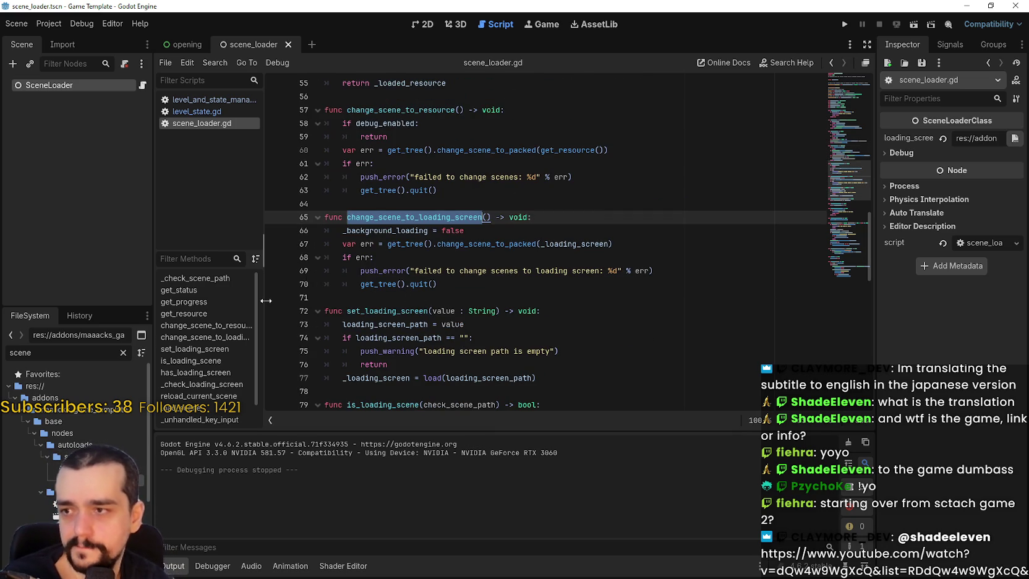
{"action": "left_click", "coordinate": [458, 244]}
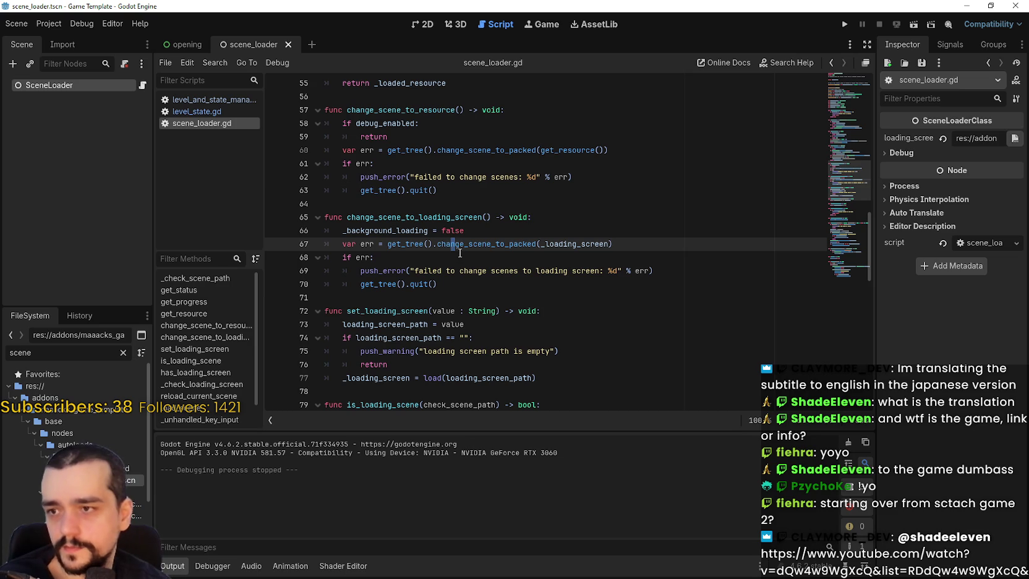
{"action": "double_click", "coordinate": [457, 244]}
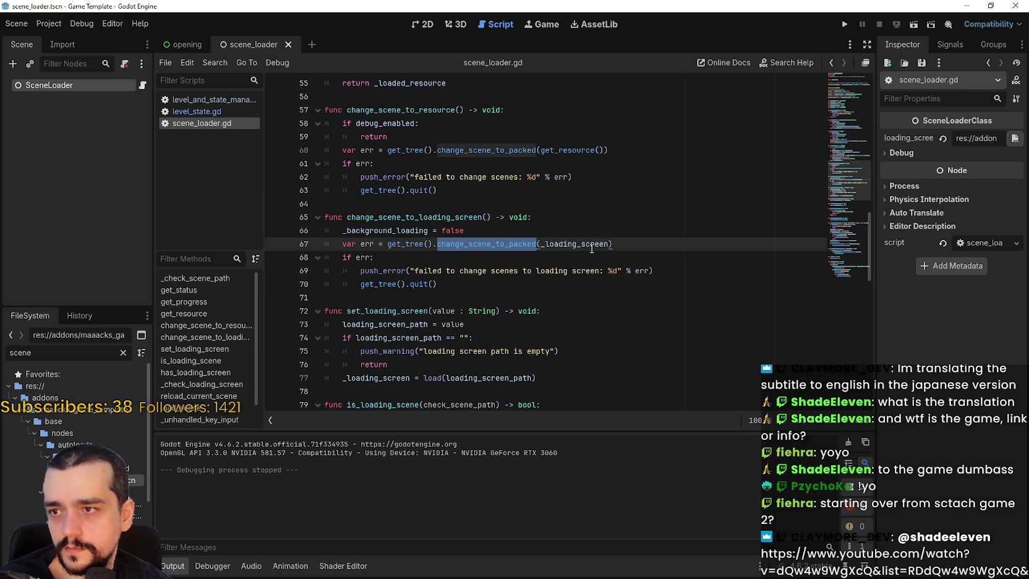
{"action": "scroll", "coordinate": [393, 305], "scroll_direction": "down", "scroll_amount": 2}
{"action": "left_click", "coordinate": [390, 230]}
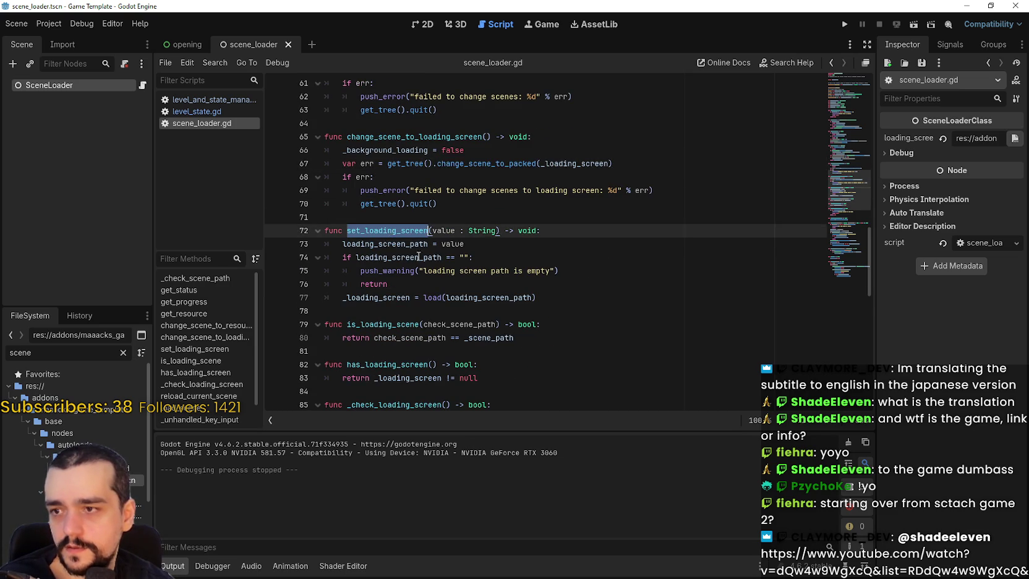
{"action": "scroll", "coordinate": [408, 247], "scroll_direction": "down", "scroll_amount": 4}
{"action": "scroll", "coordinate": [408, 266], "scroll_direction": "down", "scroll_amount": 4}
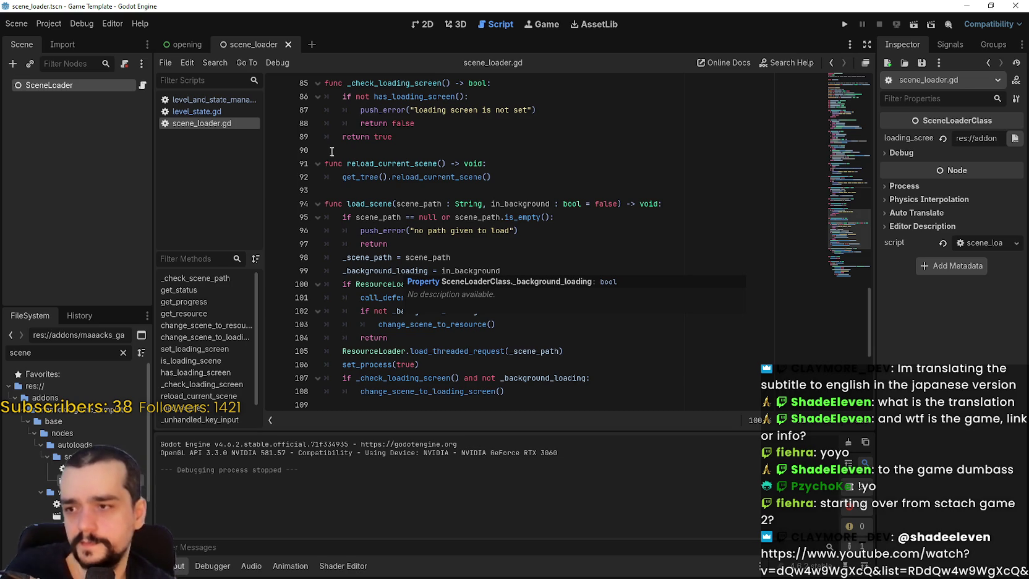
{"action": "scroll", "coordinate": [371, 247], "scroll_direction": "down", "scroll_amount": 4}
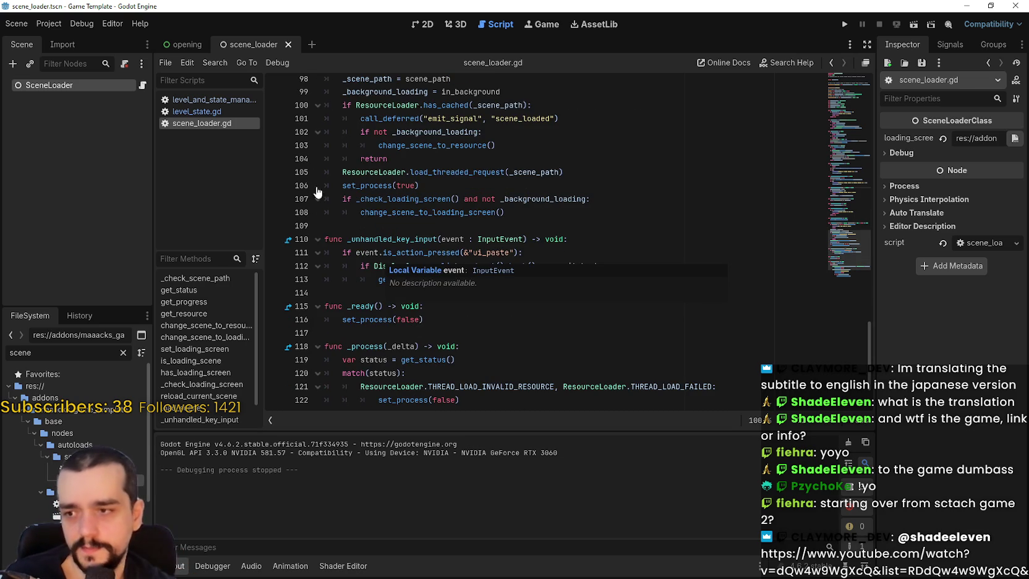
{"action": "scroll", "coordinate": [439, 315], "scroll_direction": "down", "scroll_amount": 2}
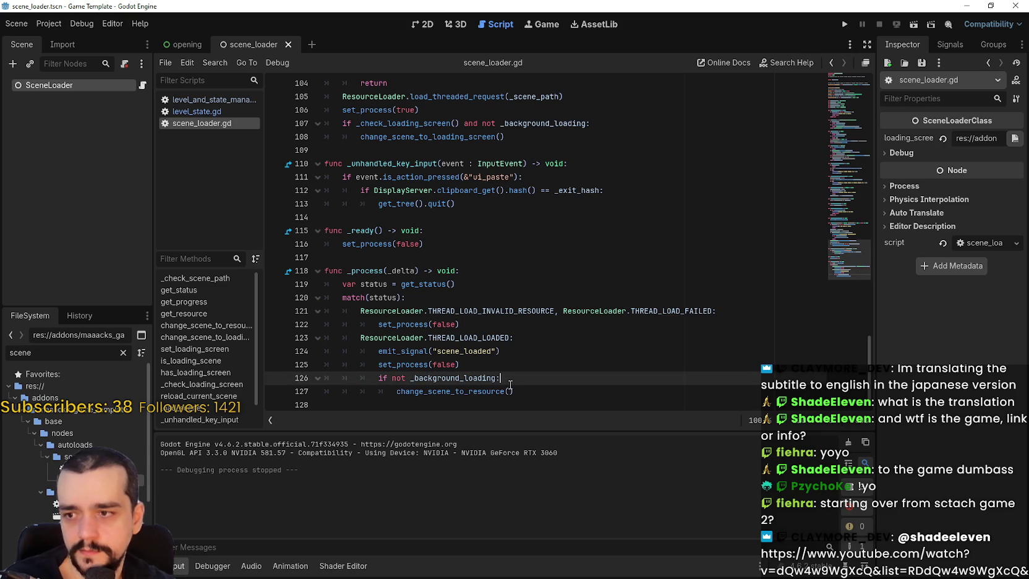
{"action": "scroll", "coordinate": [525, 382], "scroll_direction": "up", "scroll_amount": 7}
{"action": "scroll", "coordinate": [542, 381], "scroll_direction": "up", "scroll_amount": 10}
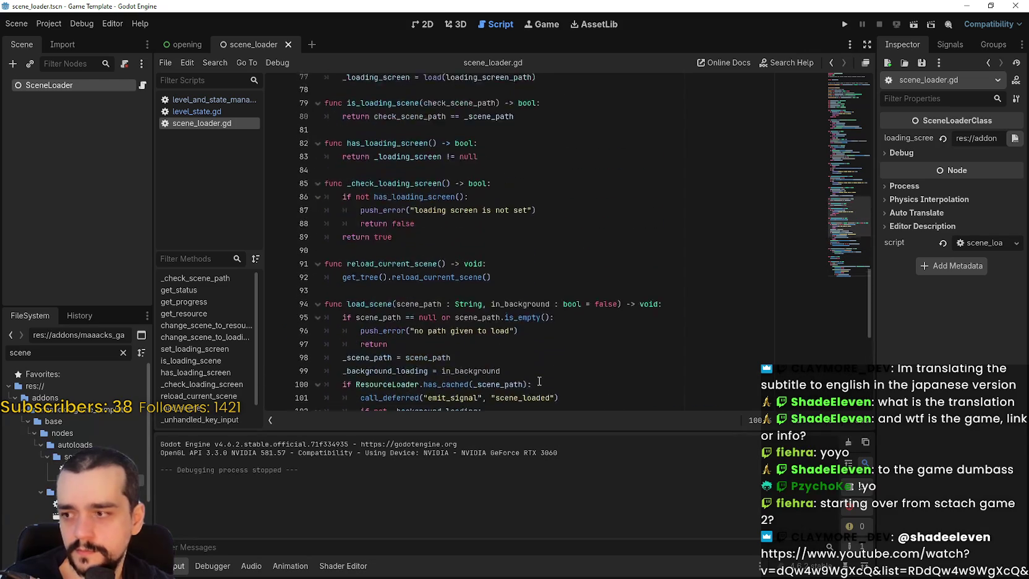
{"action": "scroll", "coordinate": [539, 380], "scroll_direction": "up", "scroll_amount": 15}
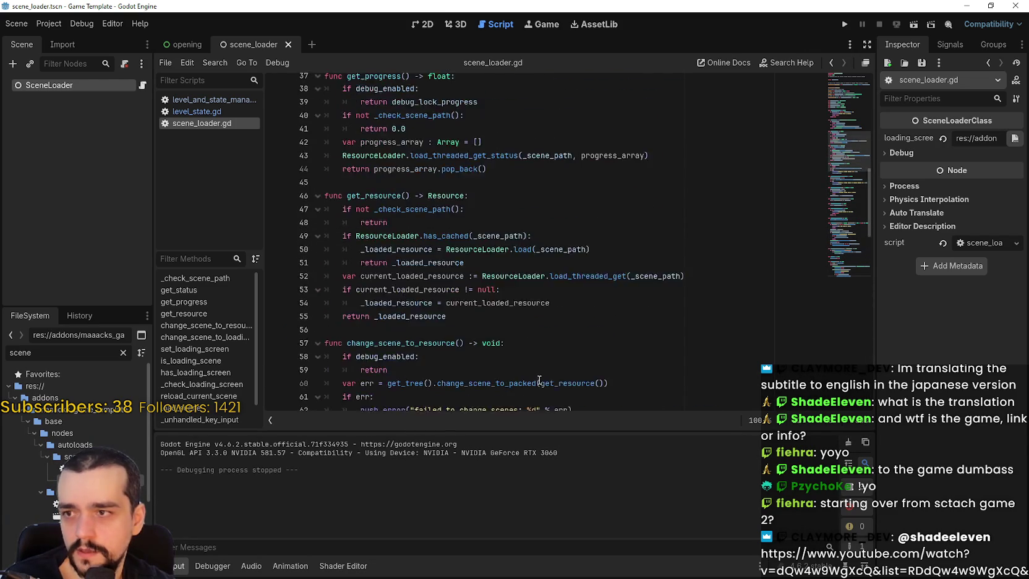
{"action": "left_click", "coordinate": [426, 295], "text": "shift"}
{"action": "scroll", "coordinate": [426, 295], "scroll_direction": "up", "scroll_amount": 1}
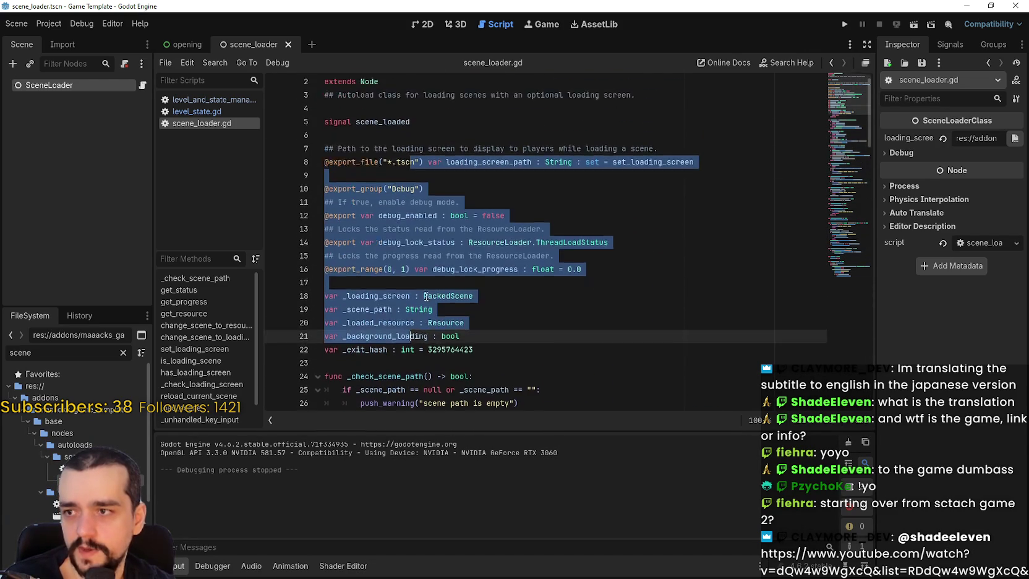
{"action": "left_click", "coordinate": [427, 136]}
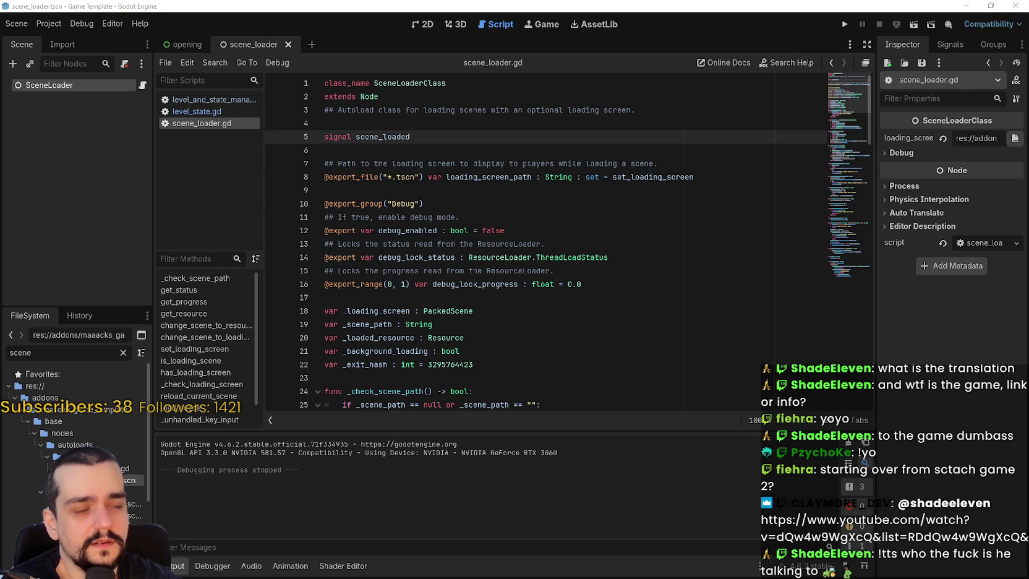
{"action": "key", "text": "F5"}
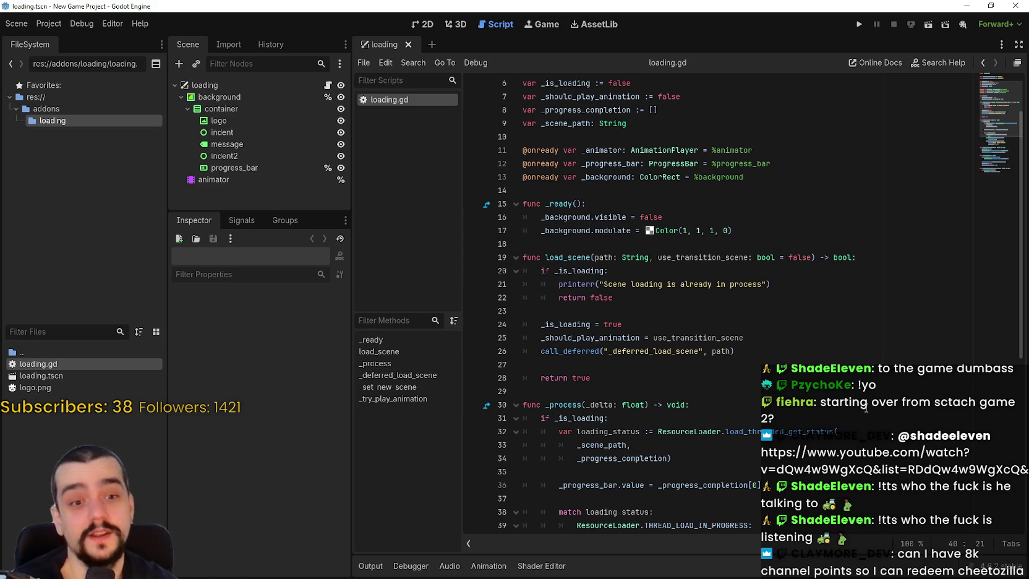
Step: In loading.gd, place the caret at the end of line 24, then on line 16
{"action": "scroll", "coordinate": [876, 424], "scroll_direction": "down", "scroll_amount": 1}
{"action": "left_click", "coordinate": [780, 283]}
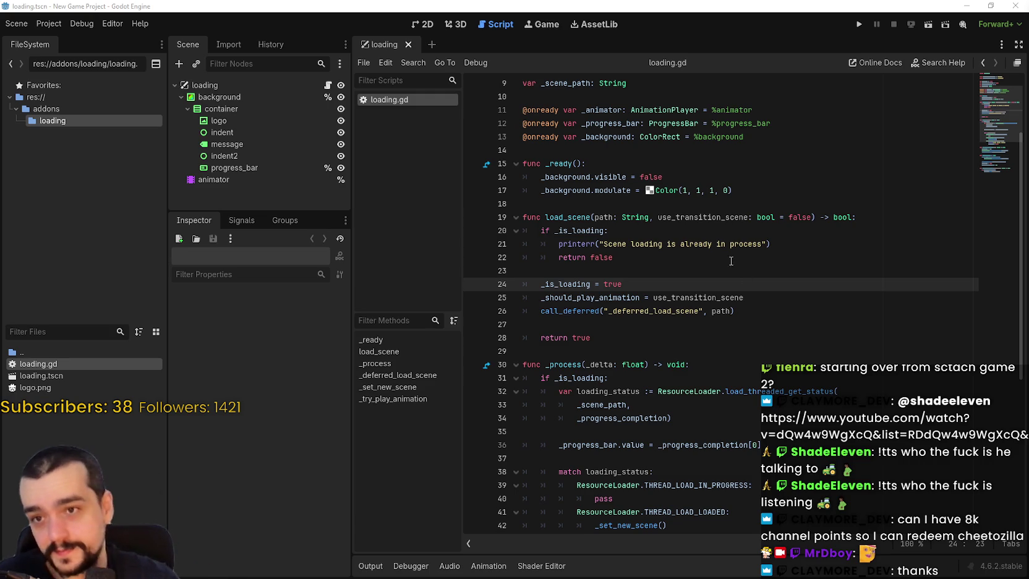
{"action": "left_click", "coordinate": [545, 177]}
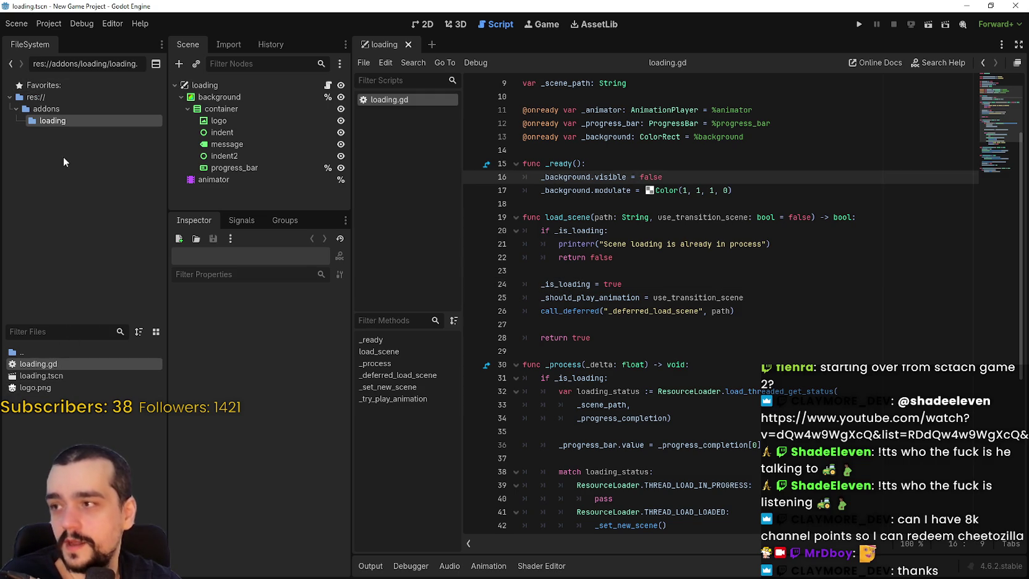
Step: Create a new 'managers' folder under res:// in the FileSystem
{"action": "left_click", "coordinate": [48, 106]}
{"action": "left_click", "coordinate": [37, 97]}
{"action": "right_click", "coordinate": [51, 442]}
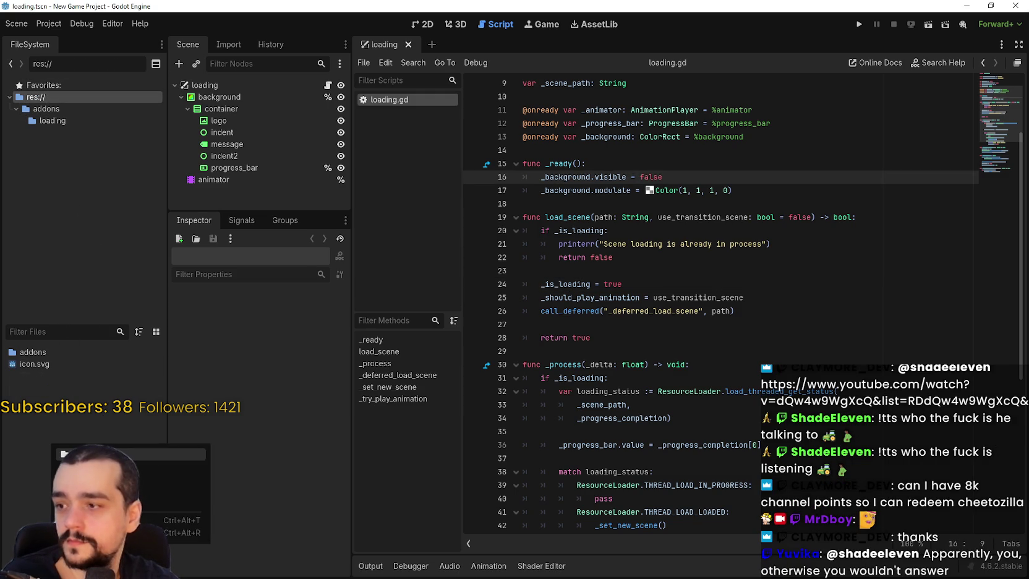
{"action": "left_click", "coordinate": [164, 455]}
{"action": "type", "text": "managers"}
{"action": "key", "text": "Return"}
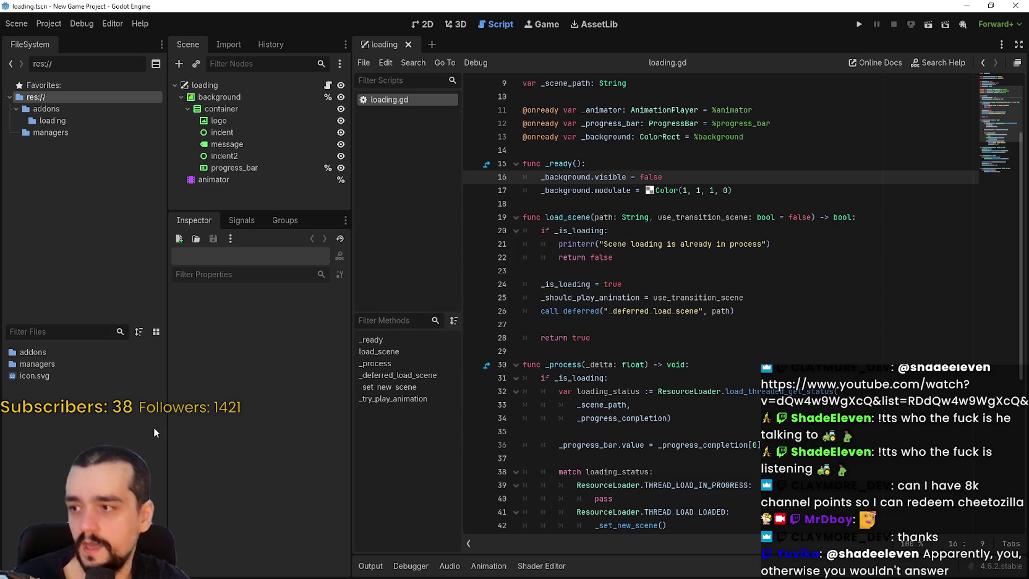
Step: Create a SceneLoader scene with a Node root inside managers and start attaching a script
{"action": "double_click", "coordinate": [52, 364]}
{"action": "right_click", "coordinate": [61, 384]}
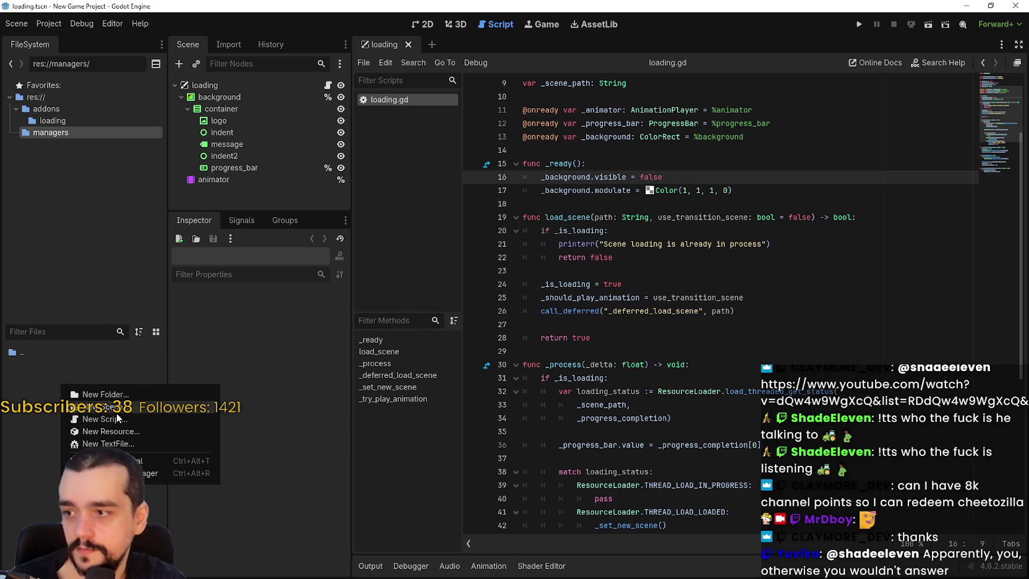
{"action": "left_click", "coordinate": [113, 408]}
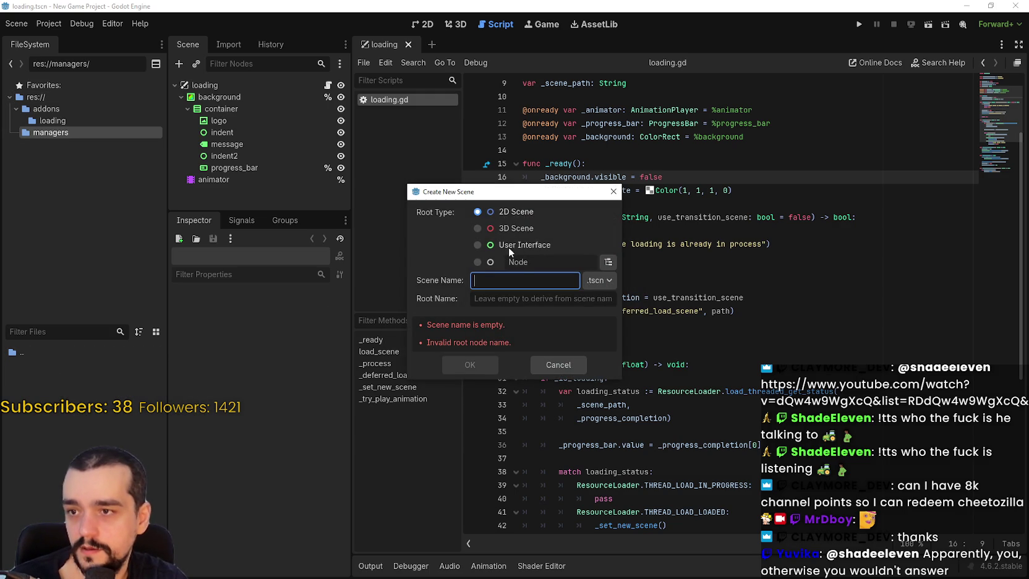
{"action": "left_click", "coordinate": [476, 260]}
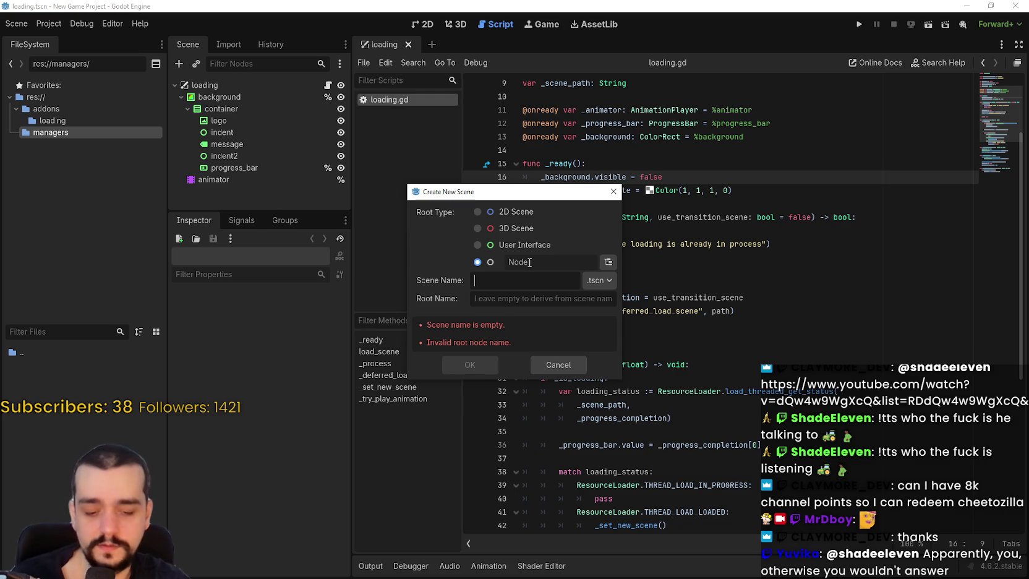
{"action": "type", "text": "SceneLoader"}
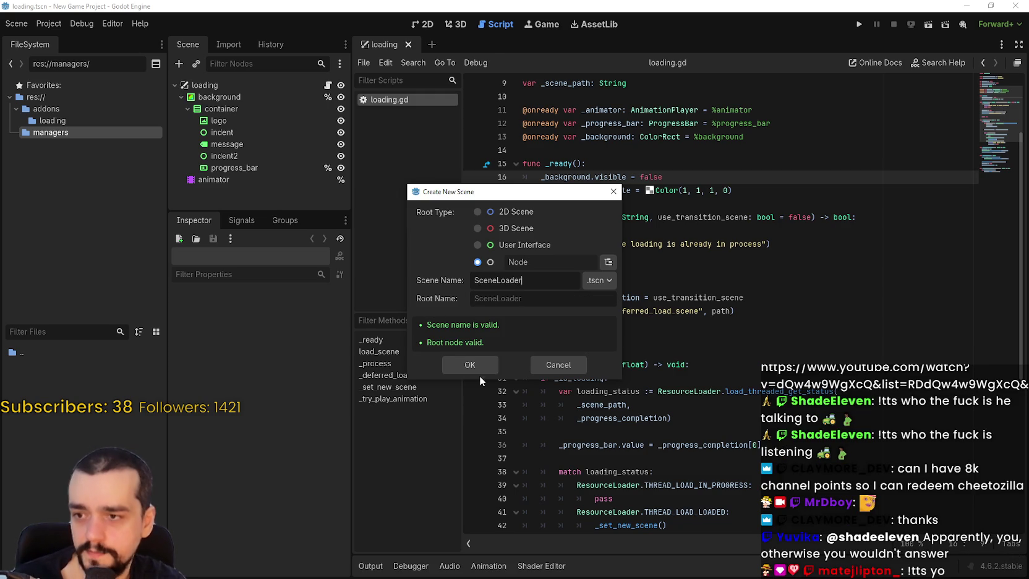
{"action": "key", "text": "Return"}
{"action": "left_click", "coordinate": [95, 367]}
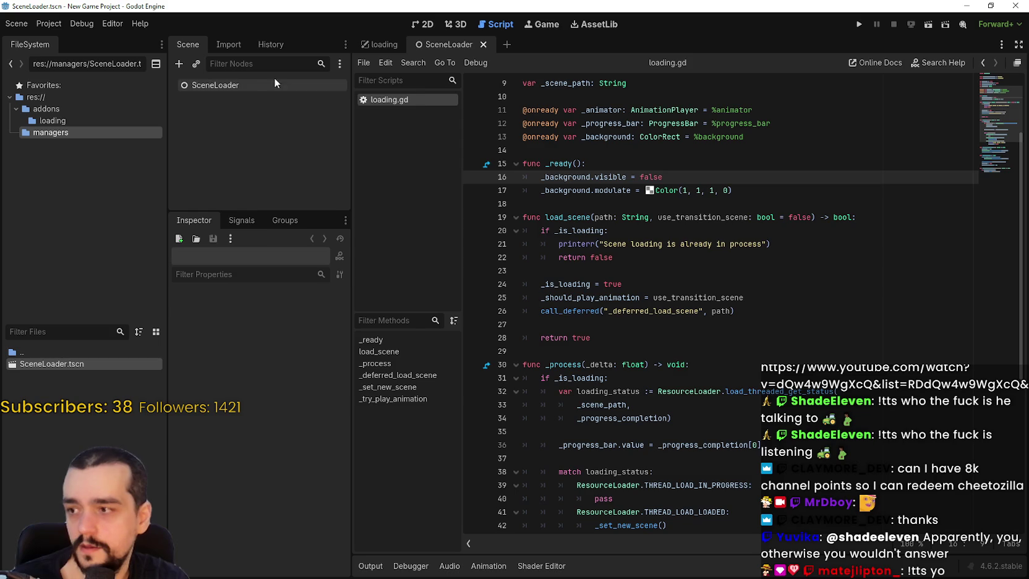
{"action": "right_click", "coordinate": [195, 86]}
{"action": "left_click", "coordinate": [300, 162]}
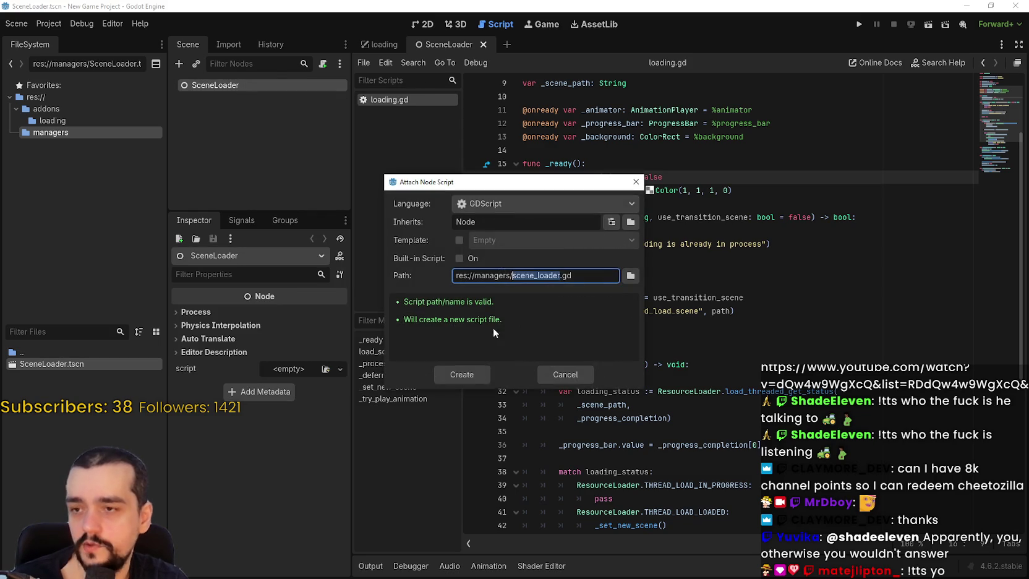
Step: Create the GDScript res://managers/scene_loader.gd extending Node, then save the SceneLoader scene
{"action": "left_click", "coordinate": [506, 324]}
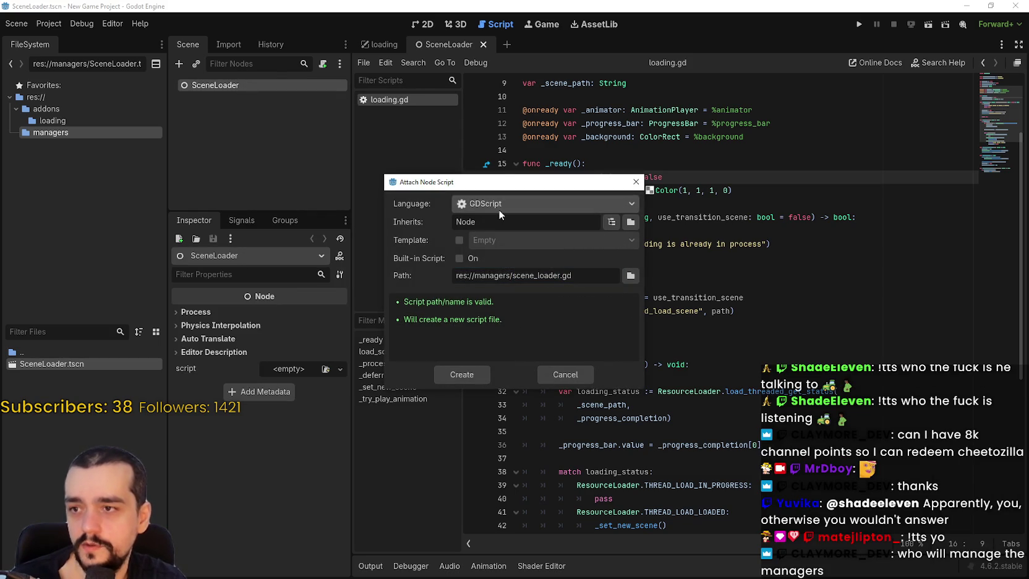
{"action": "left_click", "coordinate": [459, 374]}
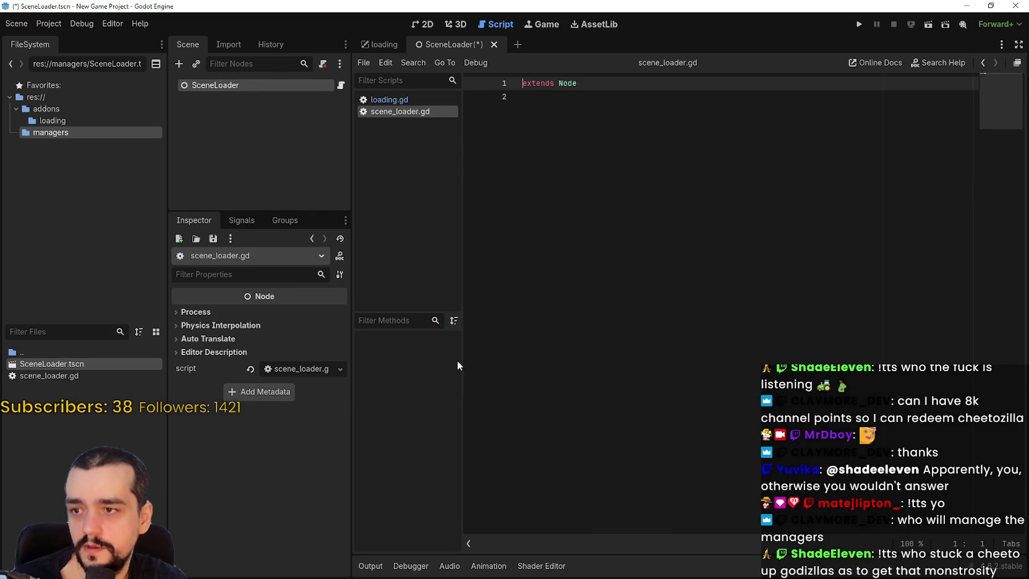
{"action": "left_click", "coordinate": [619, 150]}
{"action": "key", "text": "ctrl+s"}
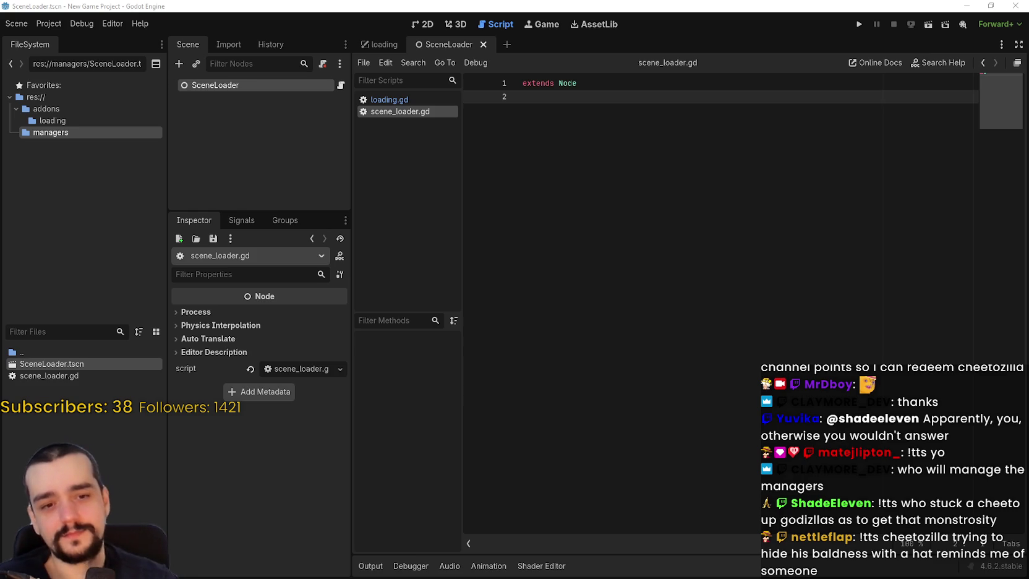
Step: Add 'class_name SceneLoader' above extends Node in the new scene_loader.gd and save it
{"action": "key", "text": "alt+Tab"}
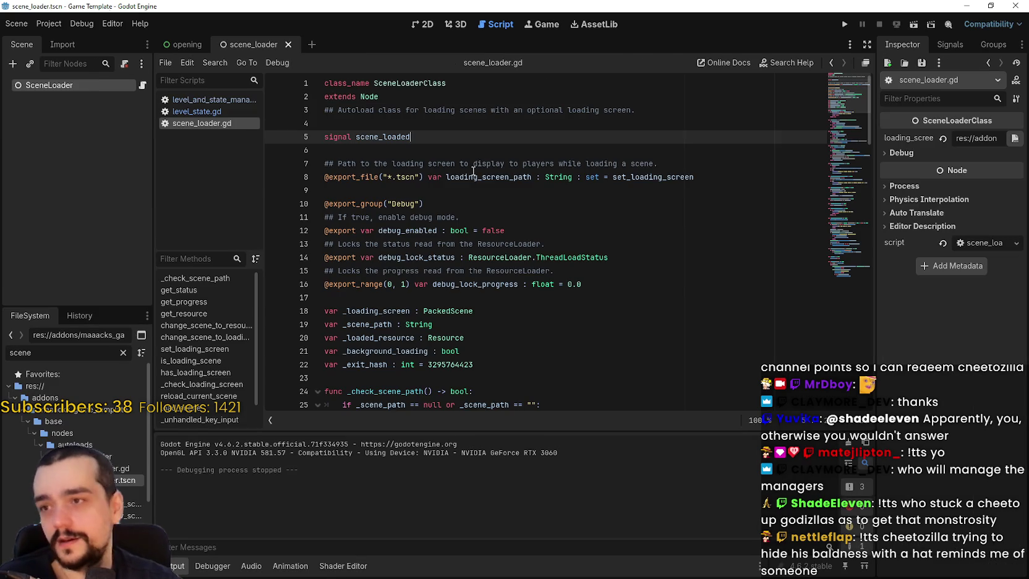
{"action": "left_click_drag", "start_coordinate": [474, 177], "coordinate": [470, 164]}
{"action": "left_click", "coordinate": [446, 120]}
{"action": "left_click", "coordinate": [437, 96]}
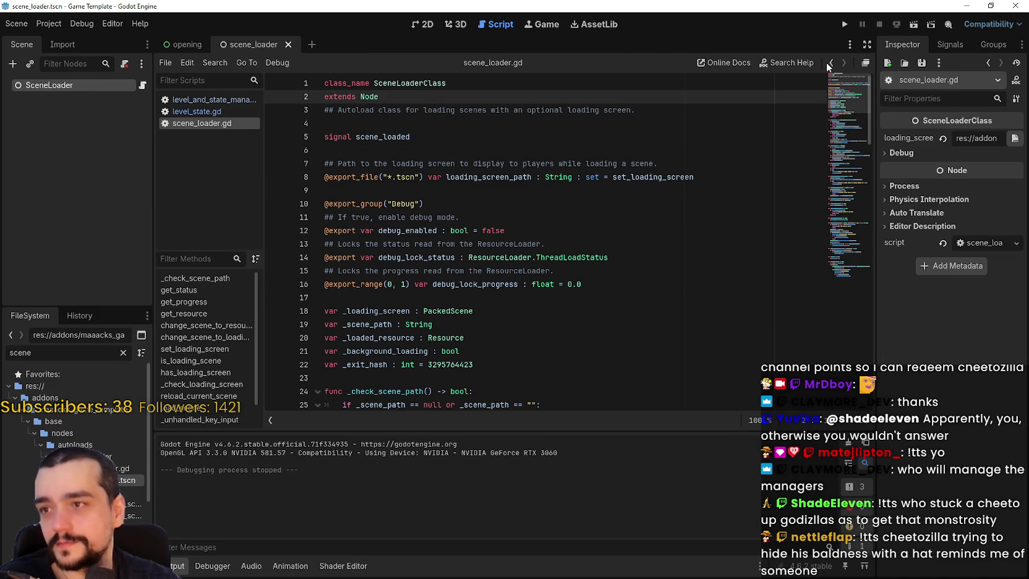
{"action": "left_click", "coordinate": [966, 7]}
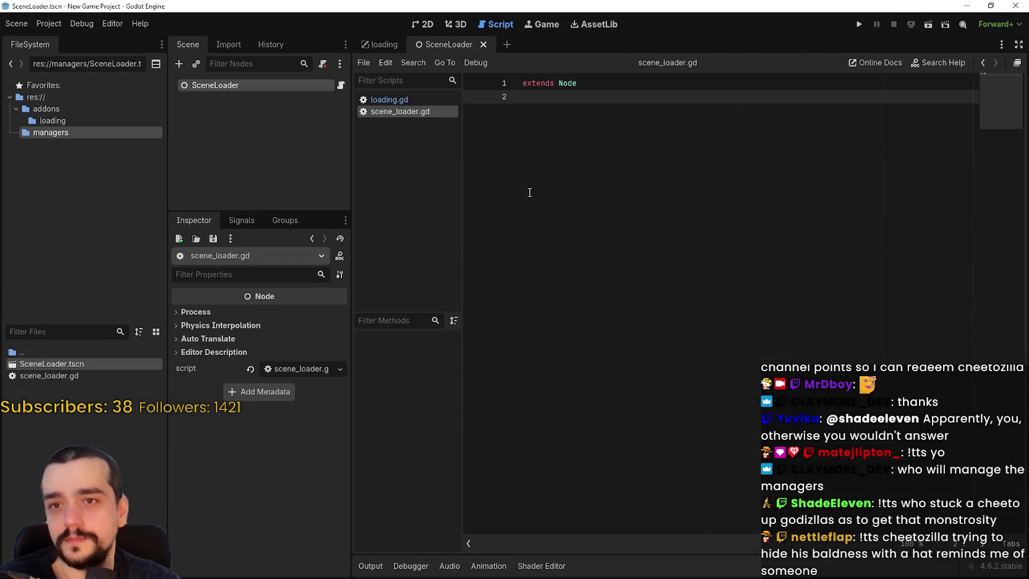
{"action": "left_click", "coordinate": [521, 83]}
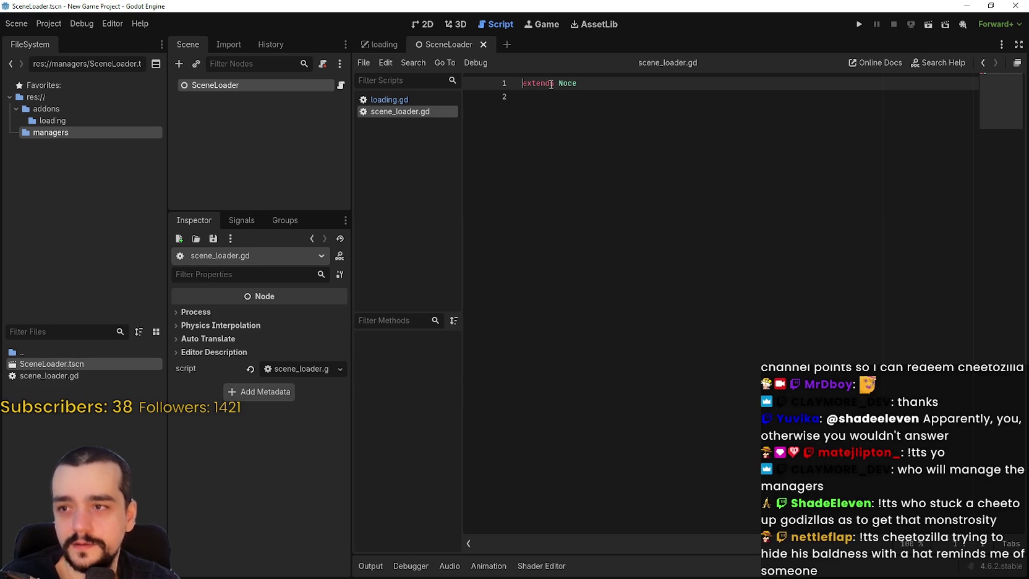
{"action": "key", "text": "Return"}
{"action": "key", "text": "Up"}
{"action": "type", "text": "class_name "}
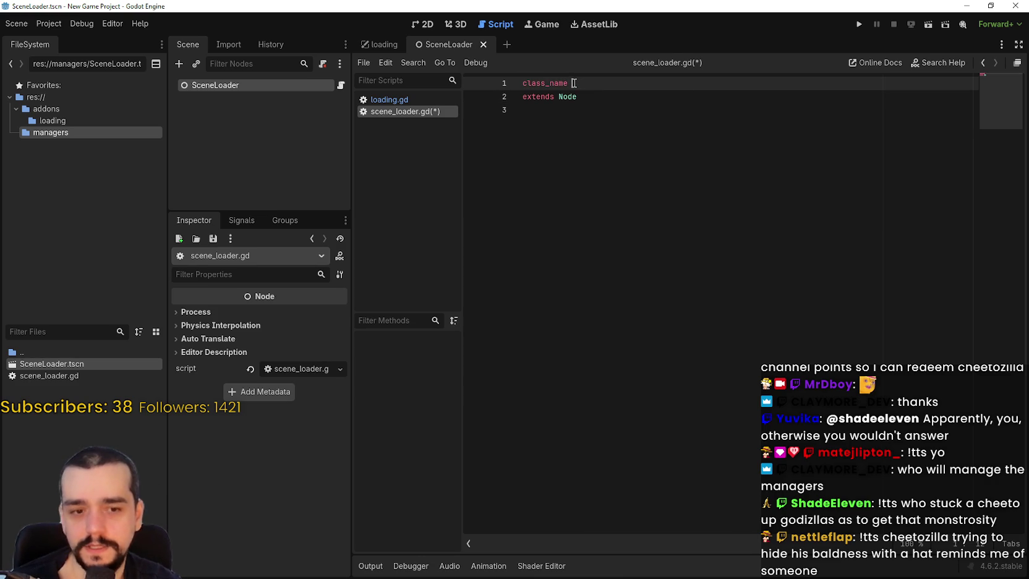
{"action": "type", "text": "SceneLoader"}
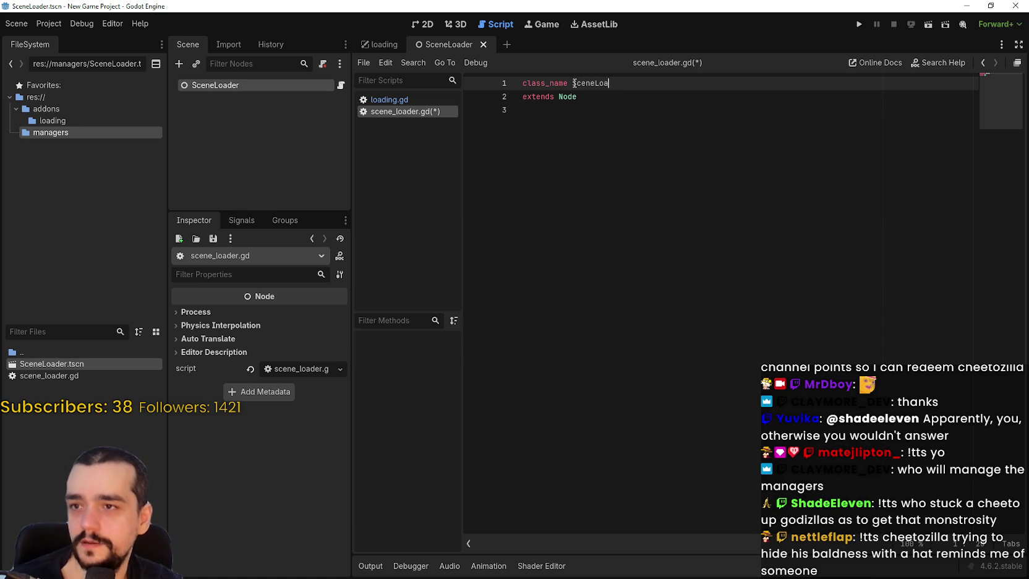
{"action": "left_click", "coordinate": [603, 114]}
{"action": "key", "text": "ctrl+s"}
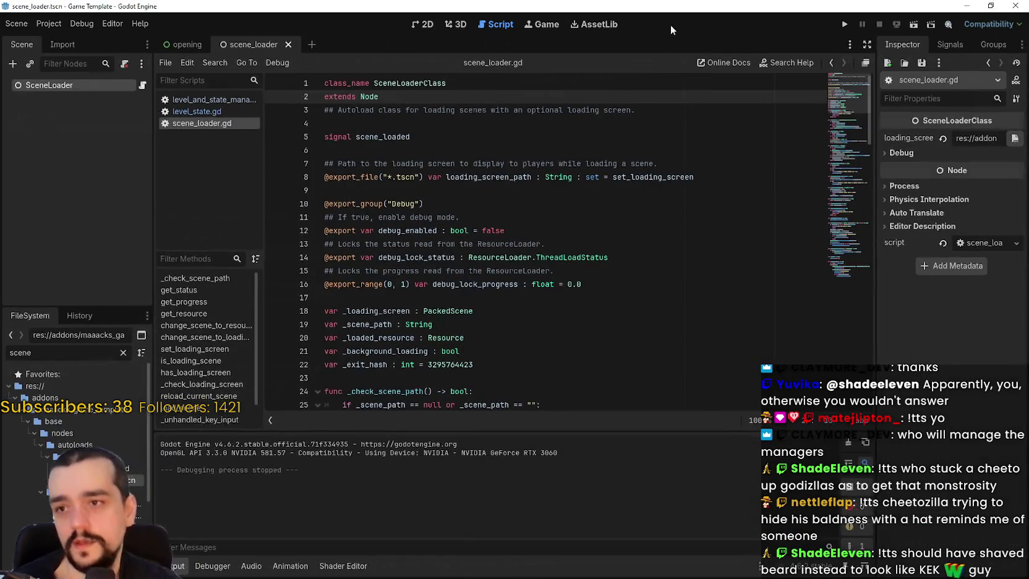
Step: Go back to the Game Template's scene_loader.gd and look over its scene_loaded signal
{"action": "left_click_drag", "start_coordinate": [480, 177], "coordinate": [478, 163]}
{"action": "double_click", "coordinate": [383, 137]}
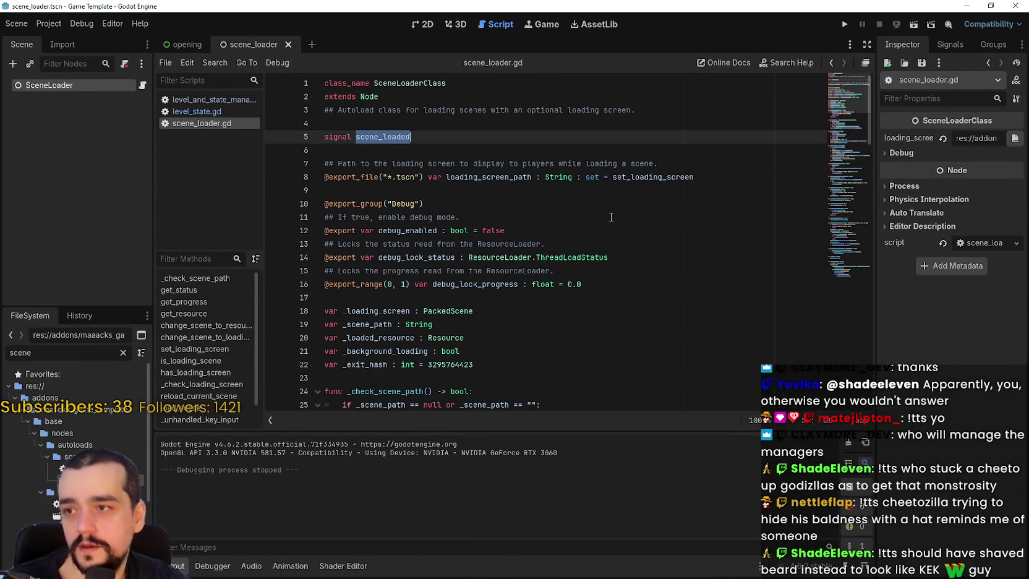
{"action": "scroll", "coordinate": [477, 230], "scroll_direction": "down", "scroll_amount": 10}
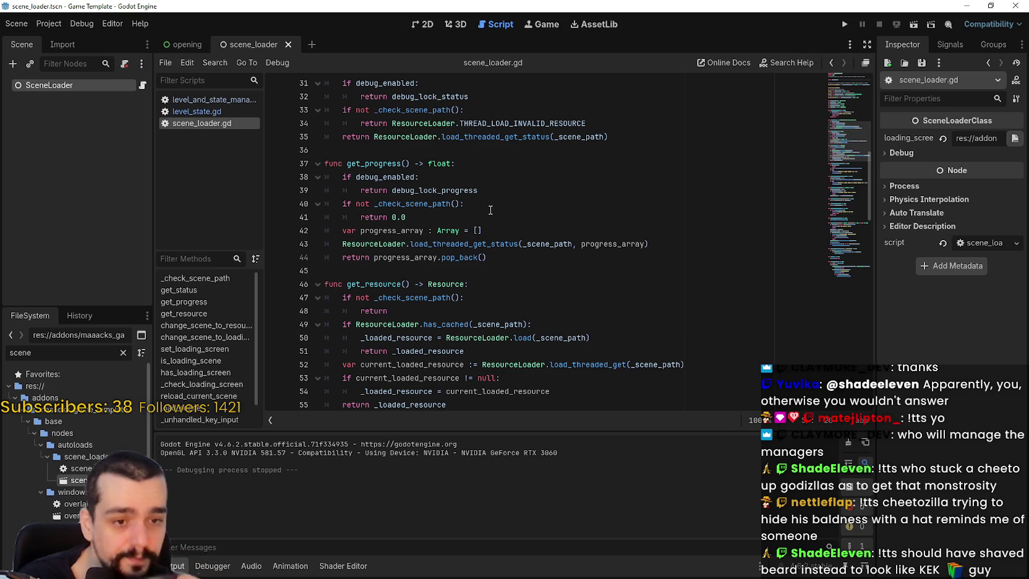
{"action": "scroll", "coordinate": [547, 264], "scroll_direction": "up", "scroll_amount": 10}
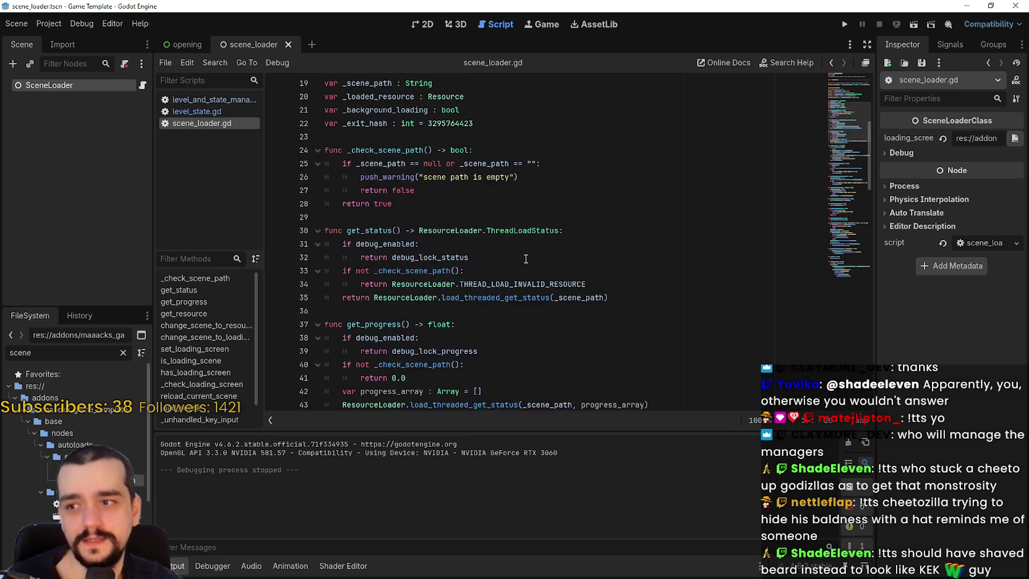
{"action": "left_click", "coordinate": [486, 230]}
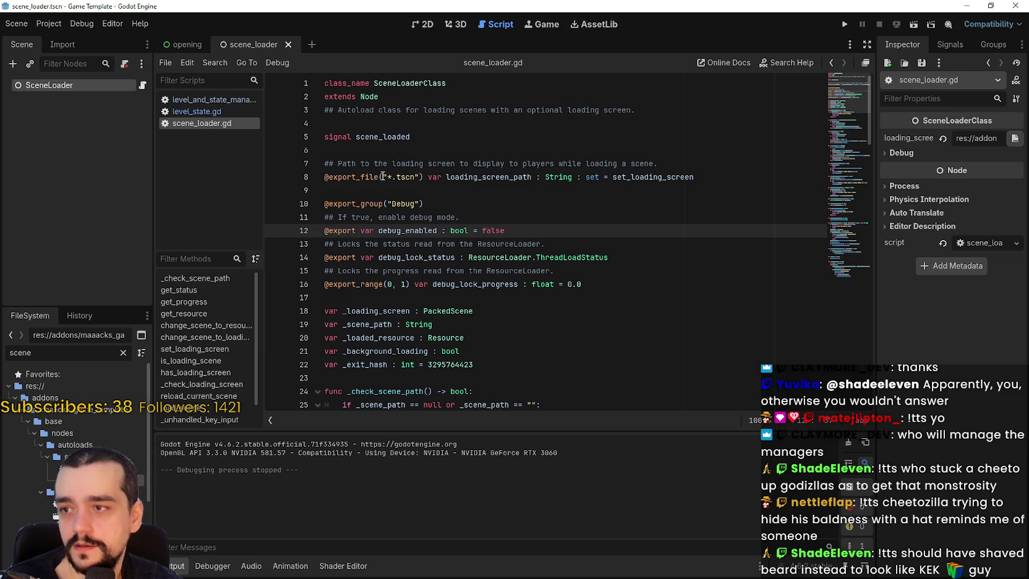
{"action": "left_click_drag", "start_coordinate": [383, 177], "coordinate": [418, 177]}
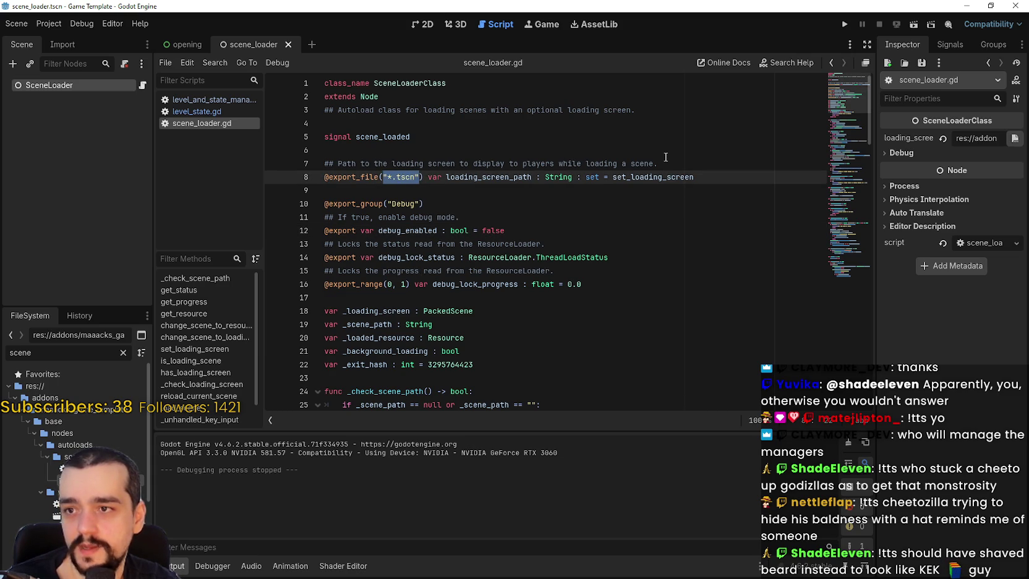
{"action": "double_click", "coordinate": [642, 163]}
{"action": "left_click_drag", "start_coordinate": [613, 162], "coordinate": [316, 165]}
{"action": "left_click_drag", "start_coordinate": [523, 172], "coordinate": [518, 164]}
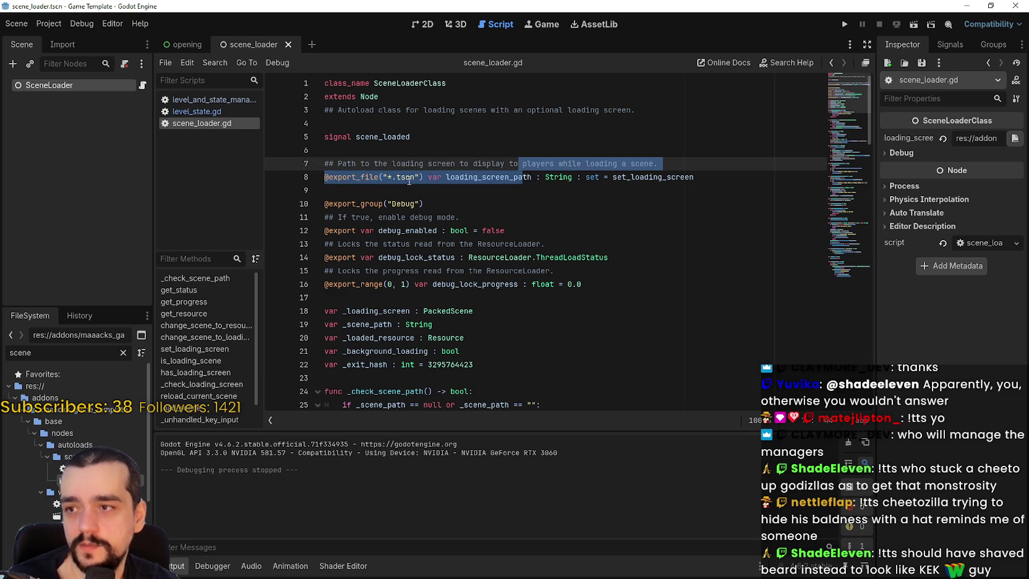
{"action": "left_click_drag", "start_coordinate": [328, 177], "coordinate": [365, 177]}
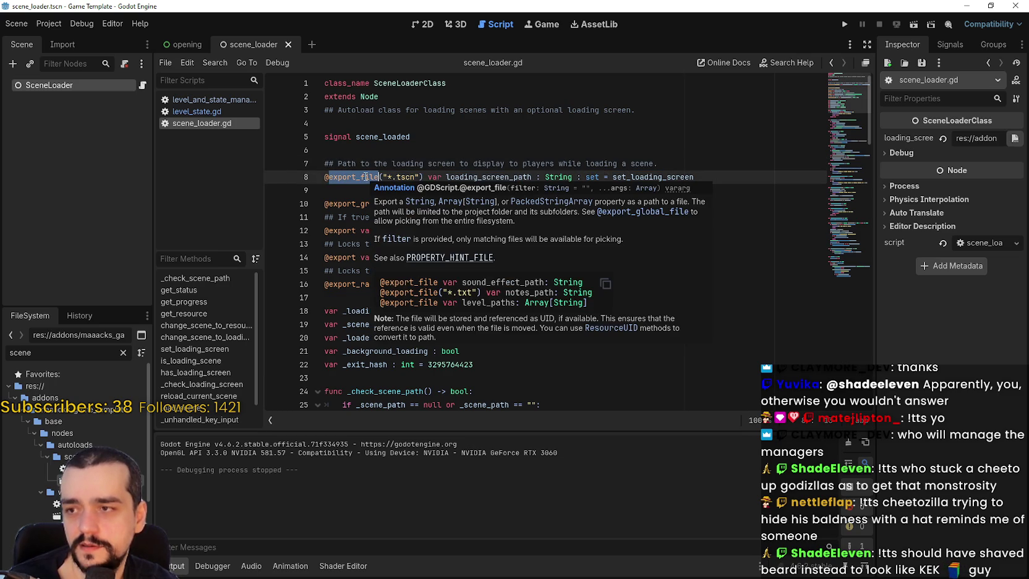
{"action": "left_click", "coordinate": [383, 176]}
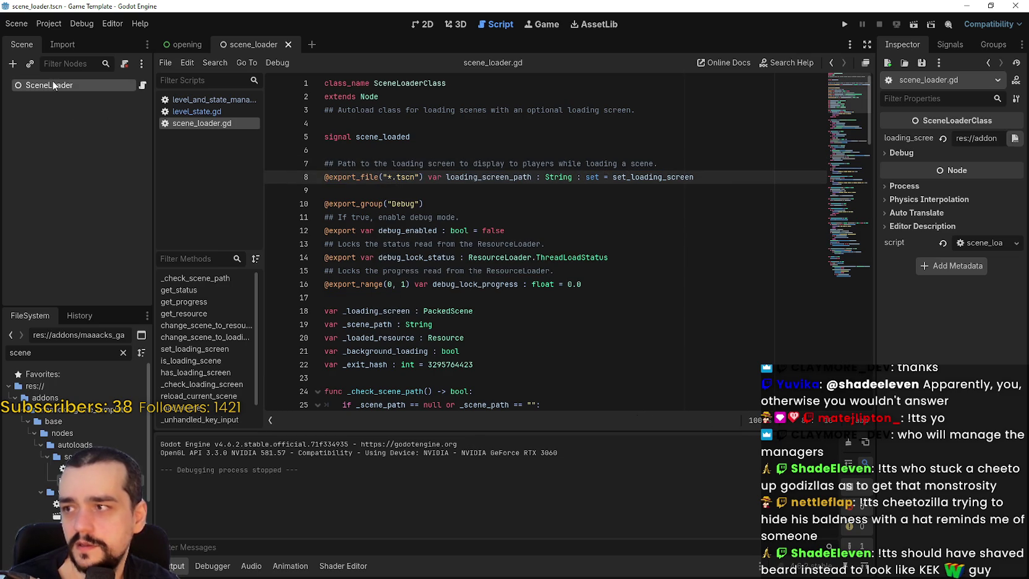
{"action": "mouse_move", "coordinate": [876, 159]}
{"action": "left_mouse_down"}
{"action": "mouse_move", "coordinate": [724, 173]}
{"action": "mouse_move", "coordinate": [469, 266]}
{"action": "mouse_move", "coordinate": [431, 306]}
{"action": "left_mouse_up"}
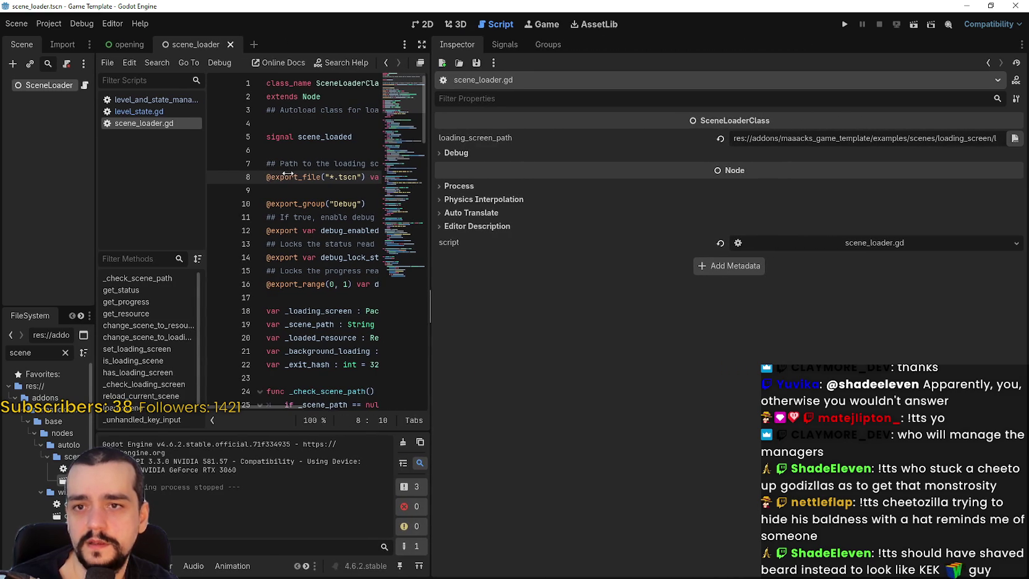
{"action": "mouse_move", "coordinate": [735, 137]}
{"action": "left_mouse_down"}
{"action": "mouse_move", "coordinate": [1009, 136]}
{"action": "mouse_move", "coordinate": [746, 143]}
{"action": "left_mouse_up"}
{"action": "left_click", "coordinate": [979, 138]}
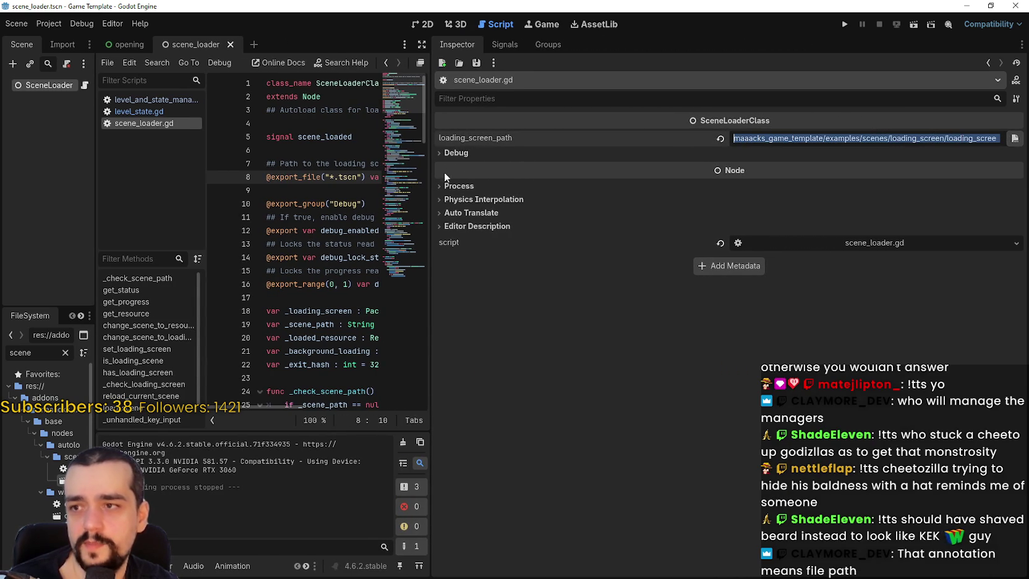
{"action": "left_click_drag", "start_coordinate": [431, 175], "coordinate": [882, 179]}
Step: Copy the template's line 8 loading_screen_path export declaration
{"action": "left_click", "coordinate": [552, 177]}
{"action": "mouse_move", "coordinate": [680, 177]}
{"action": "left_mouse_down"}
{"action": "mouse_move", "coordinate": [152, 167]}
{"action": "mouse_move", "coordinate": [214, 180]}
{"action": "left_mouse_up"}
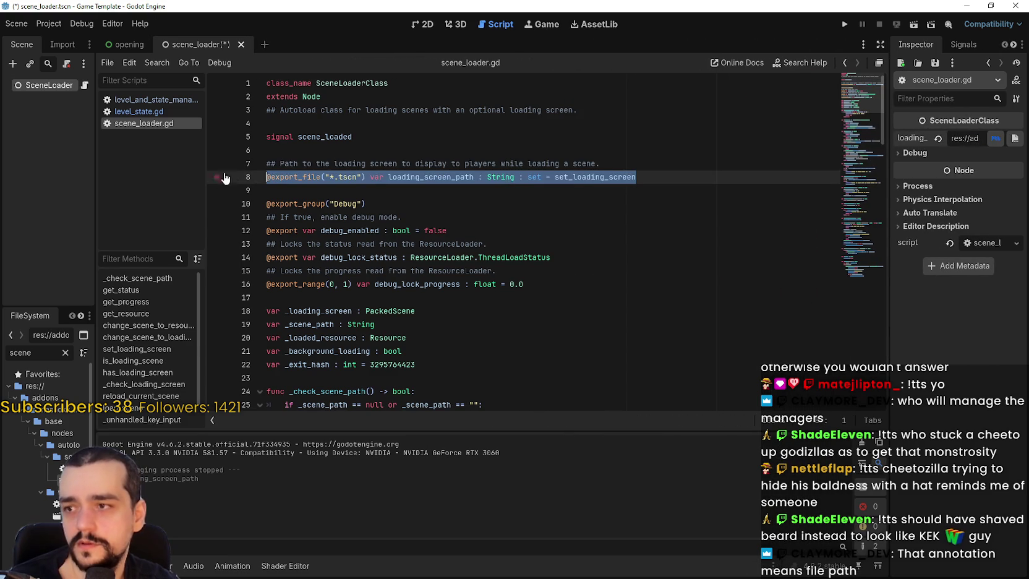
{"action": "right_click", "coordinate": [278, 173]}
{"action": "left_click", "coordinate": [303, 240]}
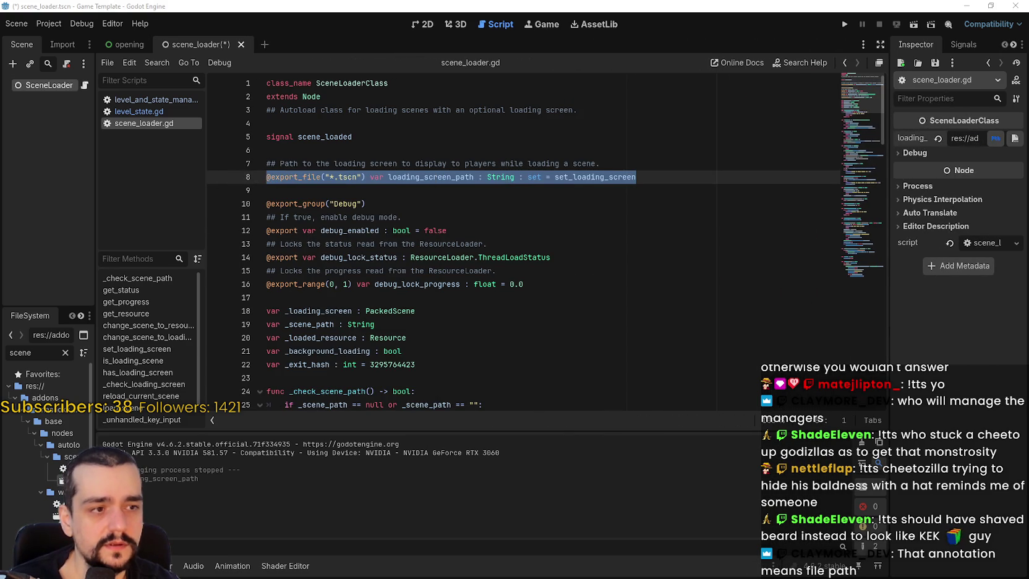
Step: Paste the loading_screen_path export line below extends Node in the new scene_loader.gd
{"action": "key", "text": "alt+Tab"}
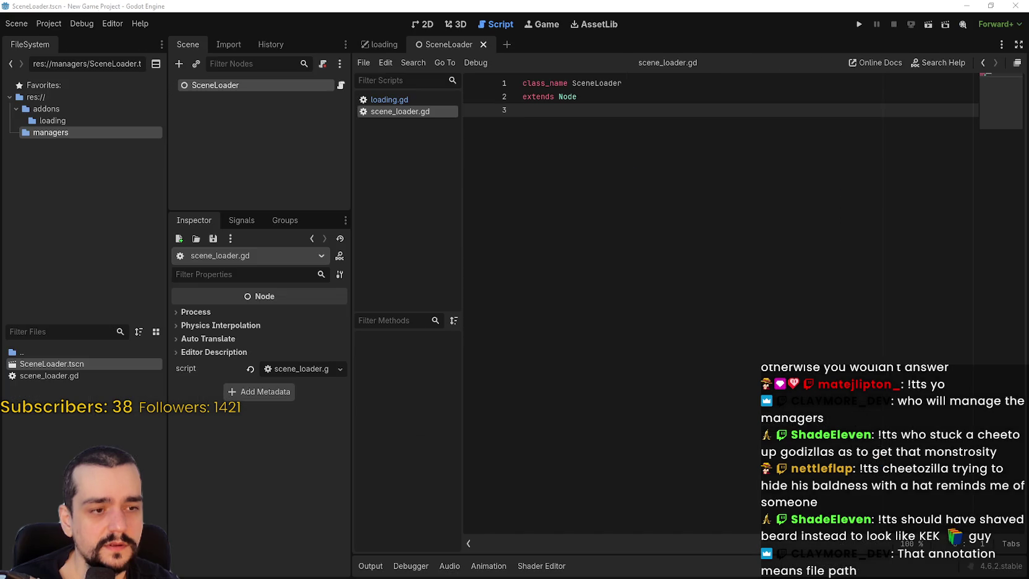
{"action": "left_click", "coordinate": [602, 147]}
{"action": "key", "text": "Return"}
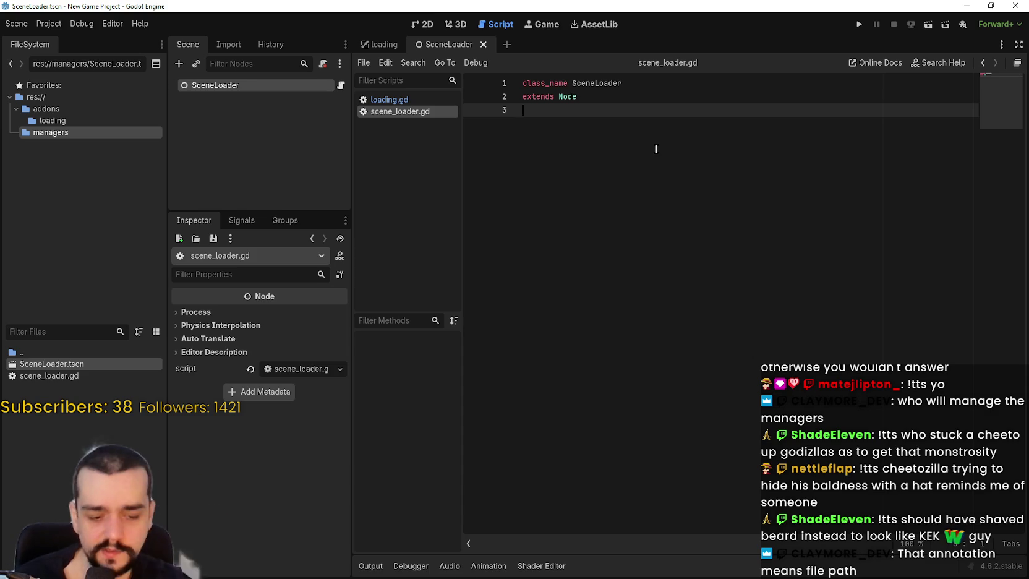
{"action": "key", "text": "Return"}
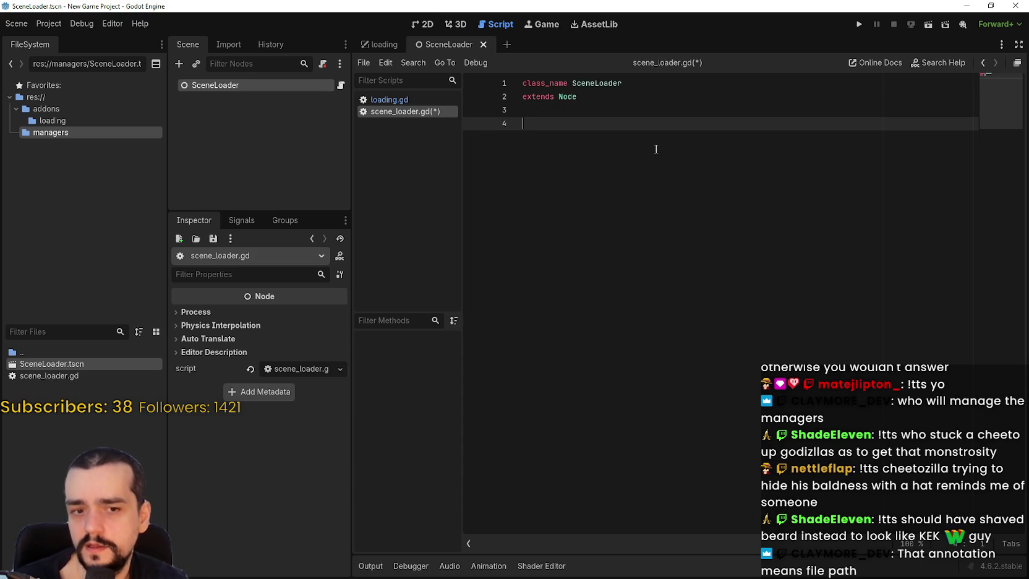
{"action": "key", "text": "ctrl+v"}
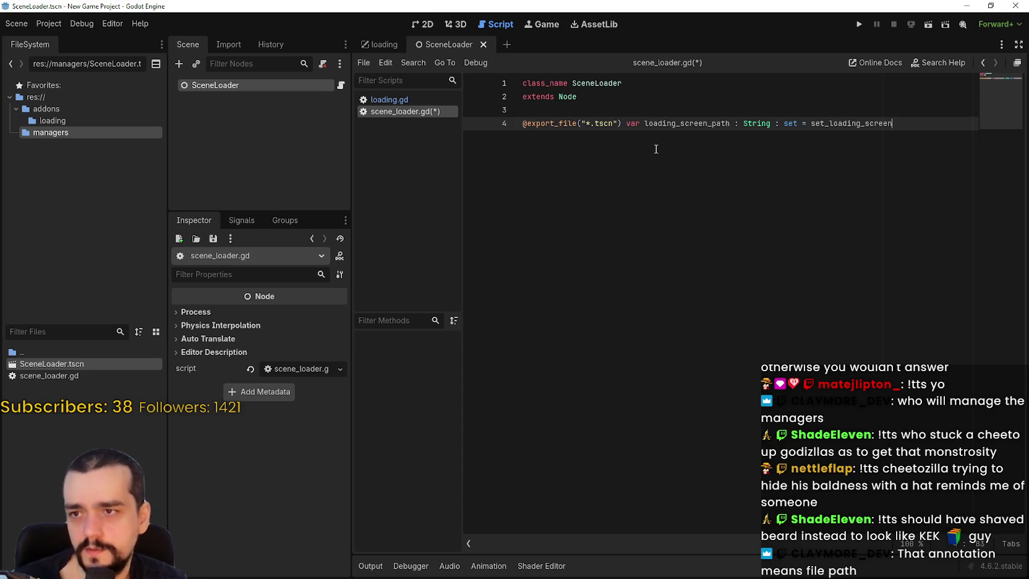
{"action": "double_click", "coordinate": [717, 123]}
{"action": "left_click", "coordinate": [861, 184]}
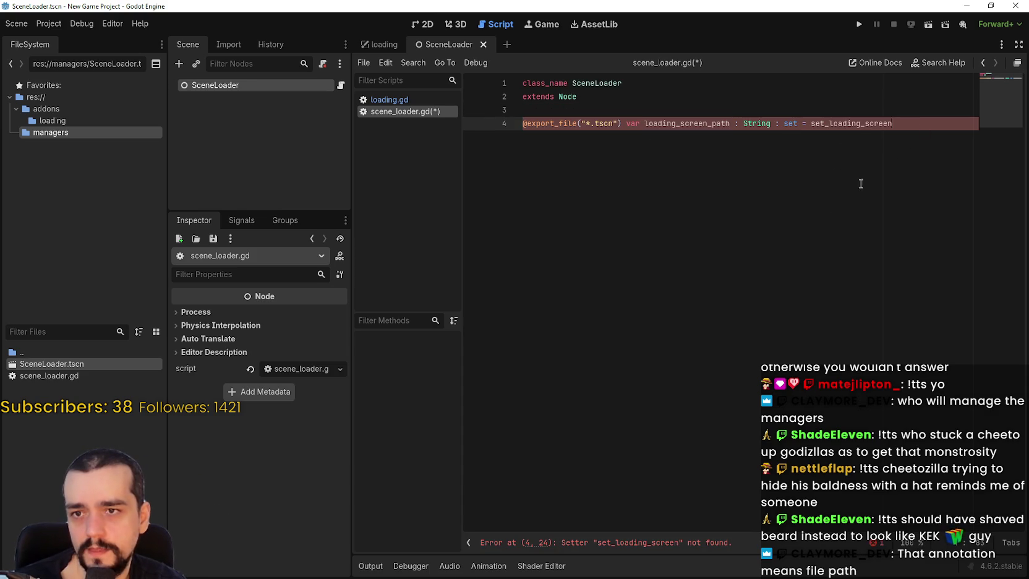
{"action": "double_click", "coordinate": [859, 124]}
{"action": "left_click_drag", "start_coordinate": [748, 123], "coordinate": [877, 123]}
{"action": "left_click", "coordinate": [710, 180]}
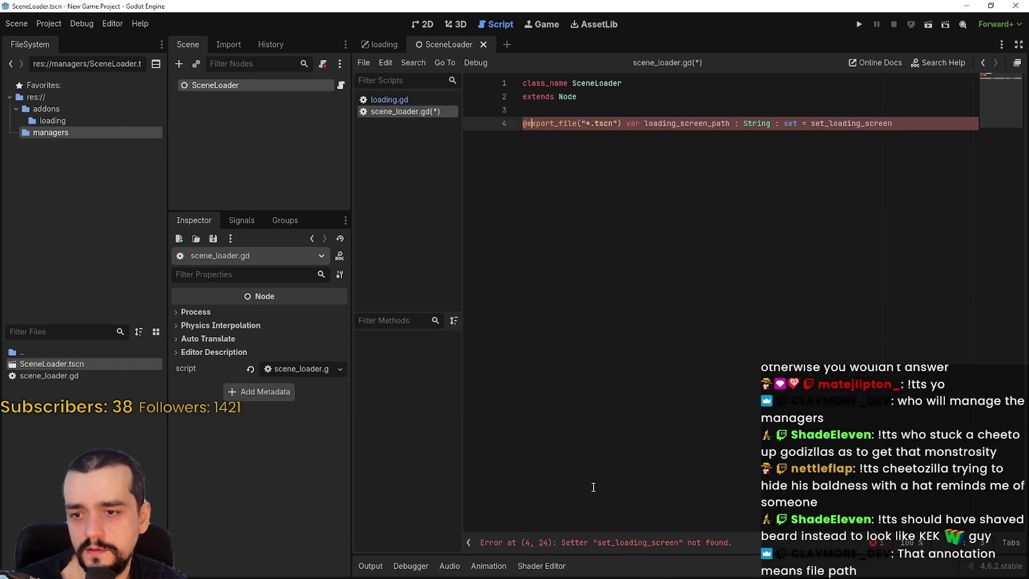
Step: Bring the template's autoload comment and scene_loaded signal lines into the new script
{"action": "key", "text": "alt+Tab"}
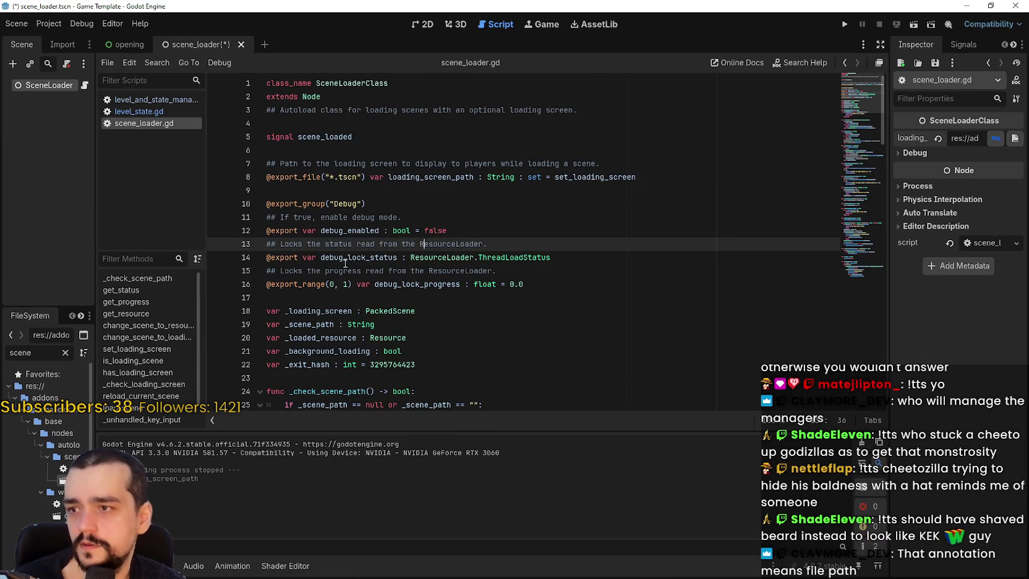
{"action": "double_click", "coordinate": [615, 176]}
{"action": "key", "text": "ctrl+z"}
{"action": "key", "text": "ctrl+z"}
{"action": "key", "text": "ctrl+z"}
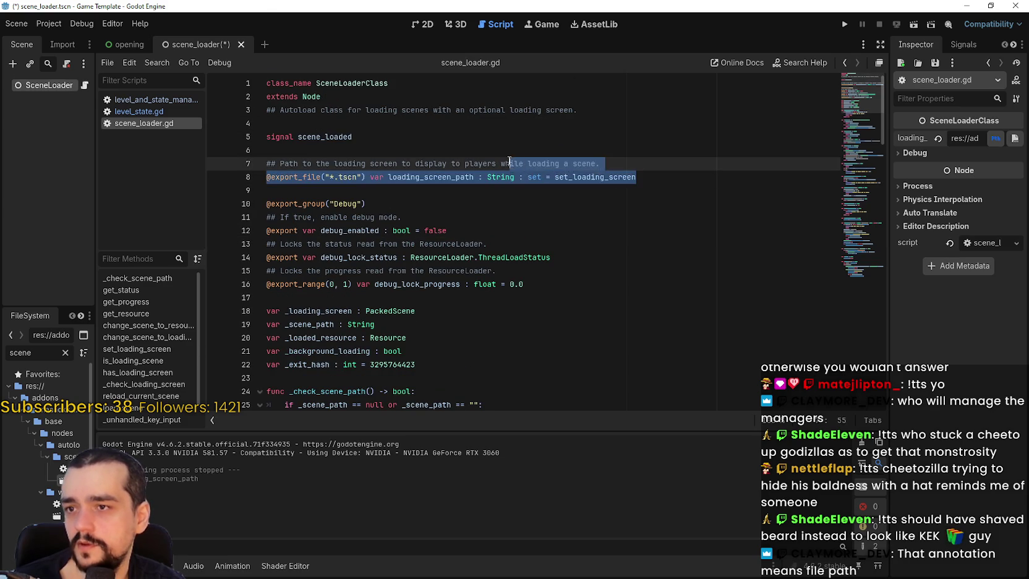
{"action": "mouse_move", "coordinate": [637, 177]}
{"action": "left_mouse_down"}
{"action": "mouse_move", "coordinate": [206, 129]}
{"action": "mouse_move", "coordinate": [211, 137]}
{"action": "left_mouse_up"}
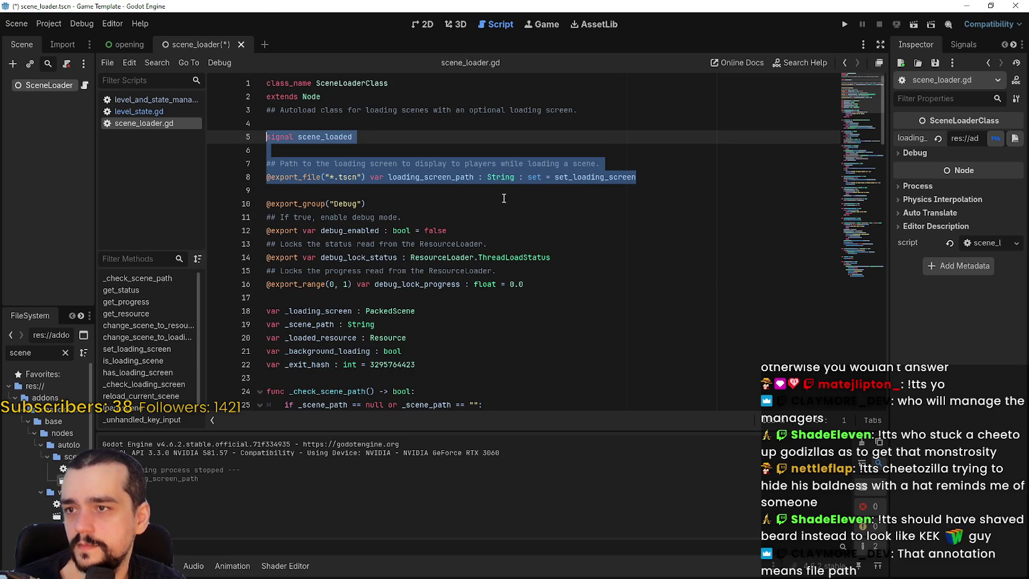
{"action": "left_click", "coordinate": [645, 189]}
{"action": "left_click", "coordinate": [658, 166]}
{"action": "left_click", "coordinate": [659, 183]}
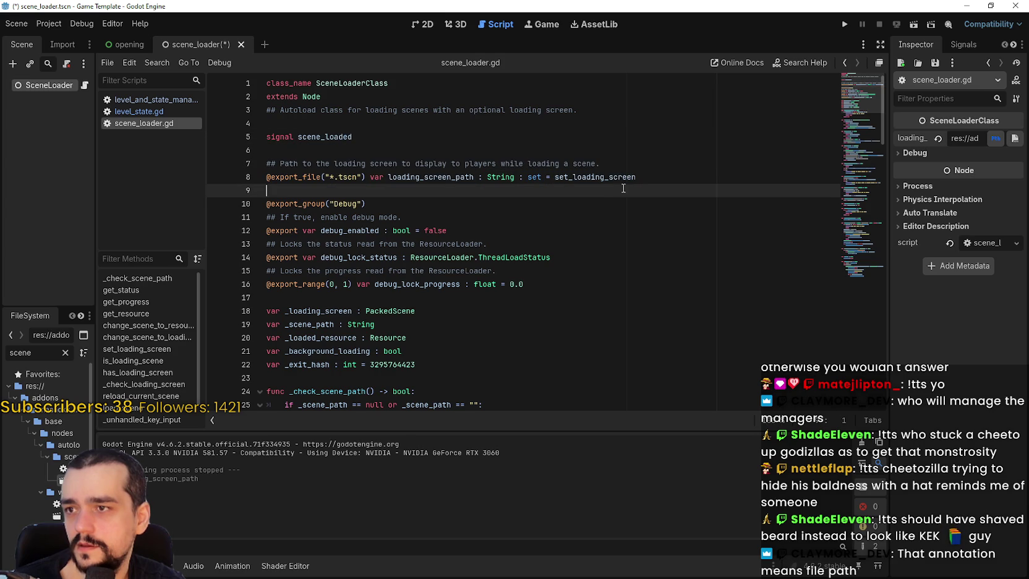
{"action": "mouse_move", "coordinate": [667, 180]}
{"action": "left_mouse_down"}
{"action": "mouse_move", "coordinate": [459, 164]}
{"action": "mouse_move", "coordinate": [455, 148]}
{"action": "mouse_move", "coordinate": [268, 111]}
{"action": "left_mouse_up"}
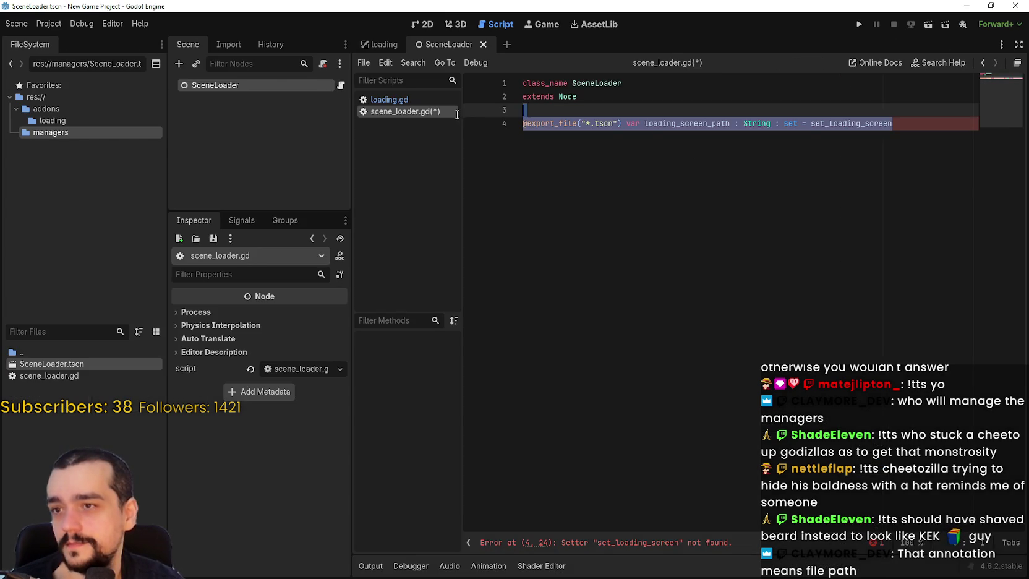
{"action": "key", "text": "ctrl+z"}
{"action": "left_click", "coordinate": [615, 122]}
{"action": "key", "text": "Down"}
{"action": "key", "text": "Down"}
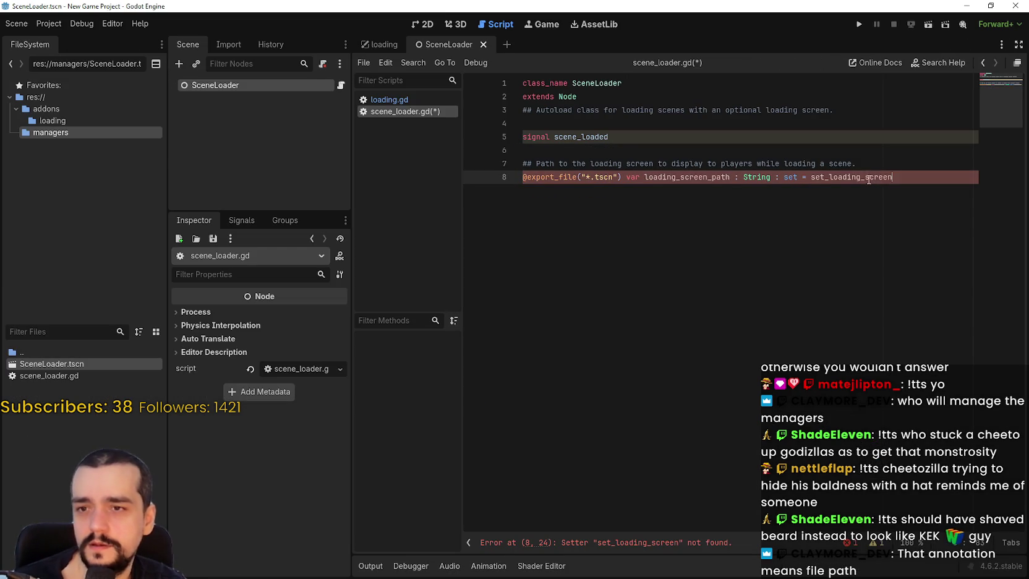
Step: Search the template script for the set_loading_screen definition
{"action": "double_click", "coordinate": [865, 178]}
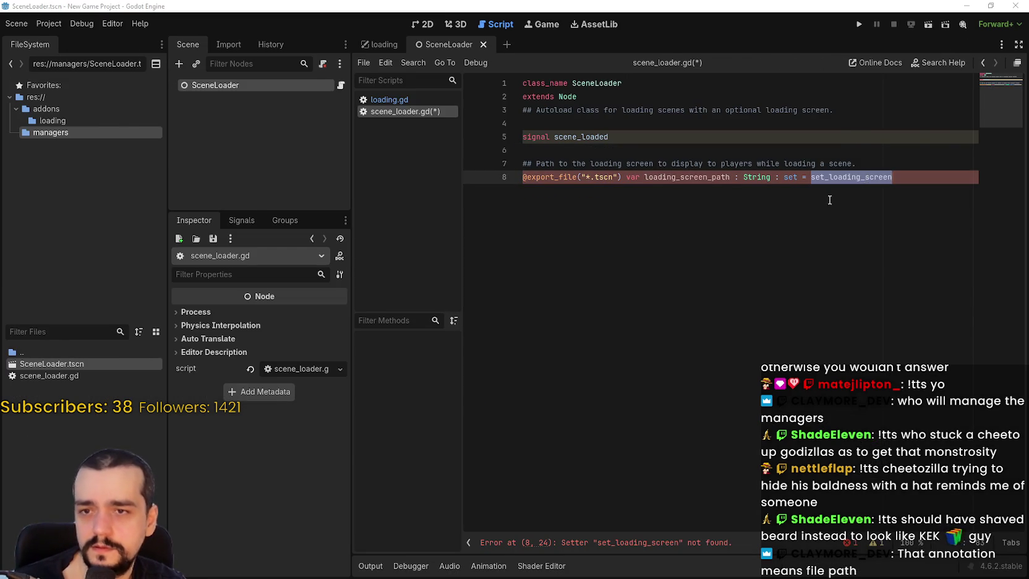
{"action": "key", "text": "ctrl+c"}
{"action": "key", "text": "alt+Tab"}
{"action": "key", "text": "ctrl+f"}
{"action": "key", "text": "ctrl+v"}
{"action": "left_click", "coordinate": [319, 229]}
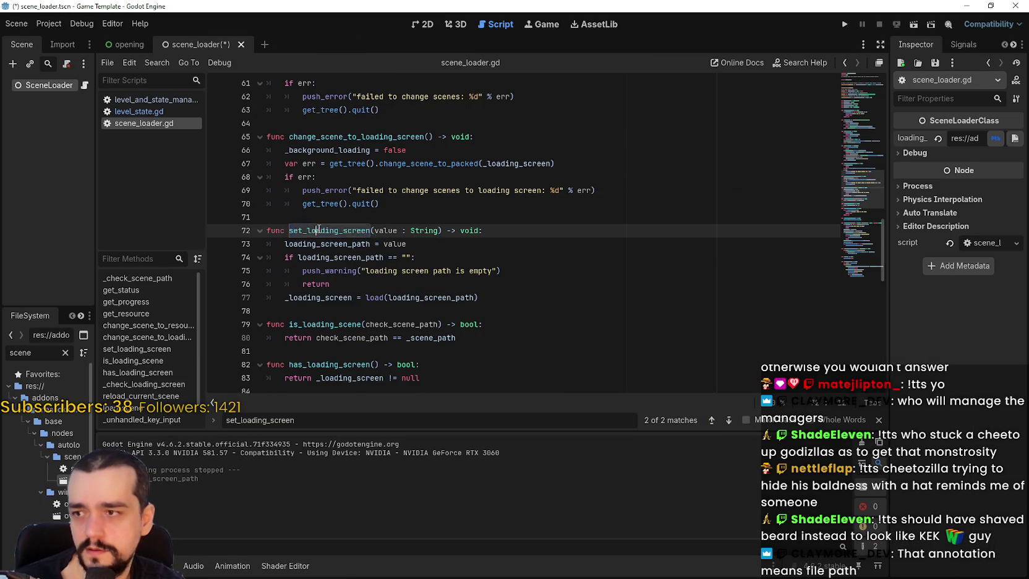
Step: Paste the template's set_loading_screen function (lines 72–77) below the export line in the new script
{"action": "left_click_drag", "start_coordinate": [272, 217], "coordinate": [423, 301]}
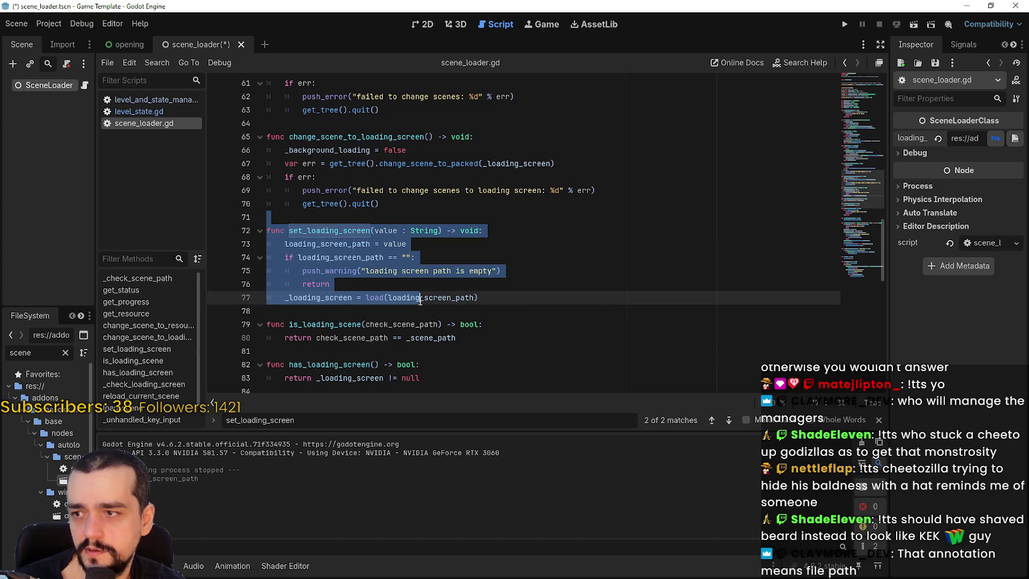
{"action": "left_click_drag", "start_coordinate": [418, 299], "coordinate": [551, 301]}
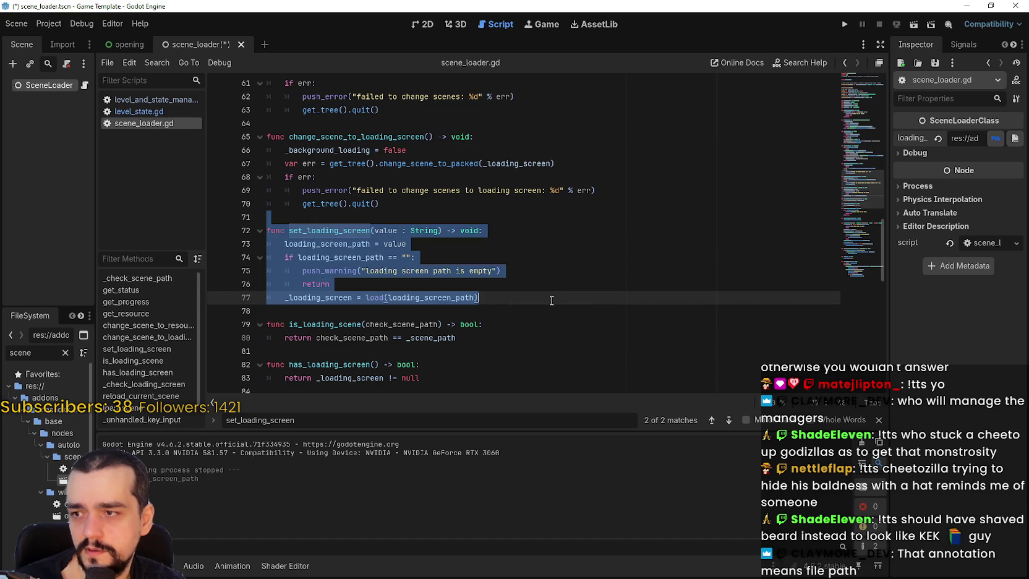
{"action": "double_click", "coordinate": [381, 298]}
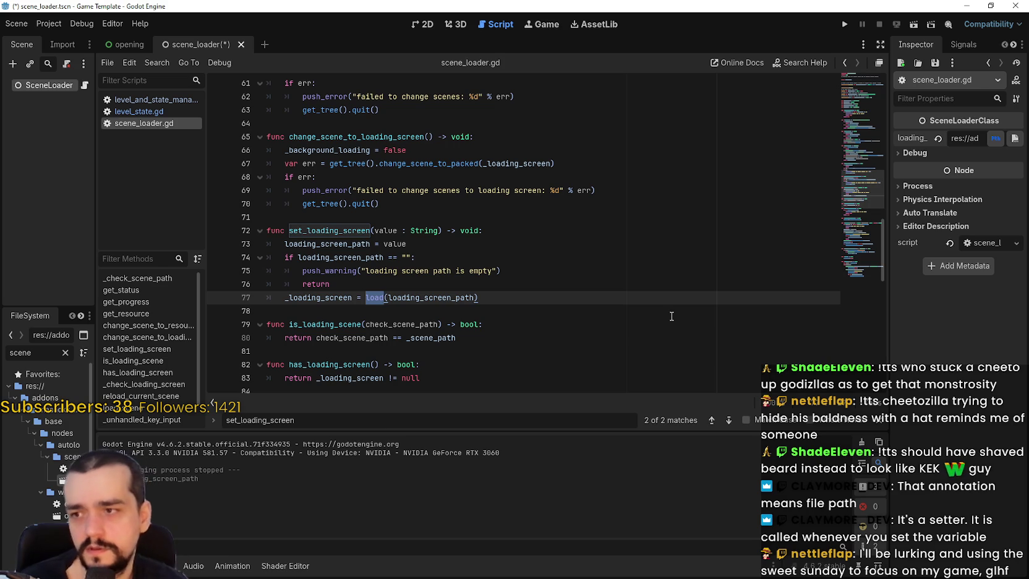
{"action": "left_click_drag", "start_coordinate": [478, 297], "coordinate": [267, 230]}
{"action": "key", "text": "ctrl+c"}
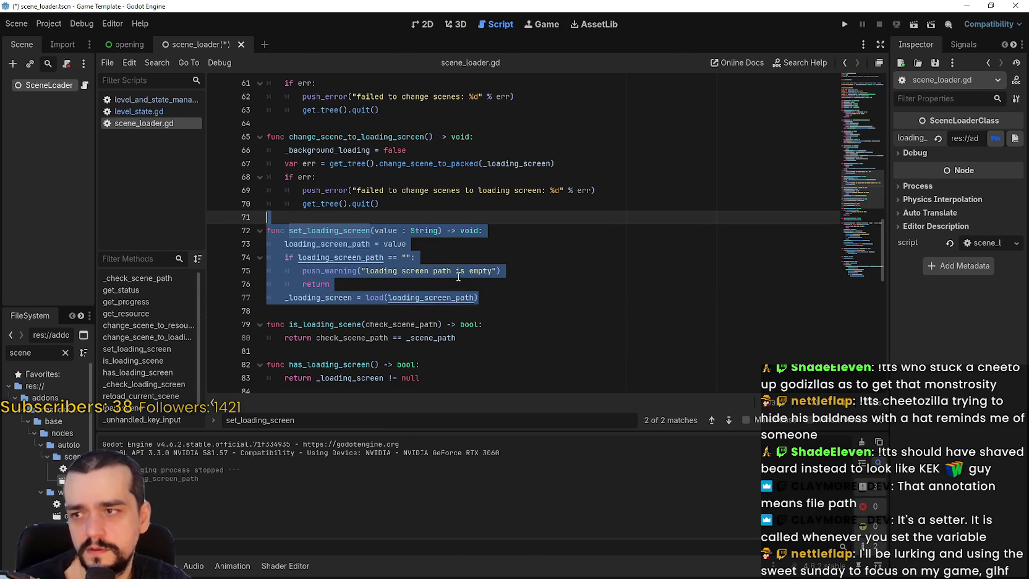
{"action": "key", "text": "alt+Tab"}
{"action": "key", "text": "End"}
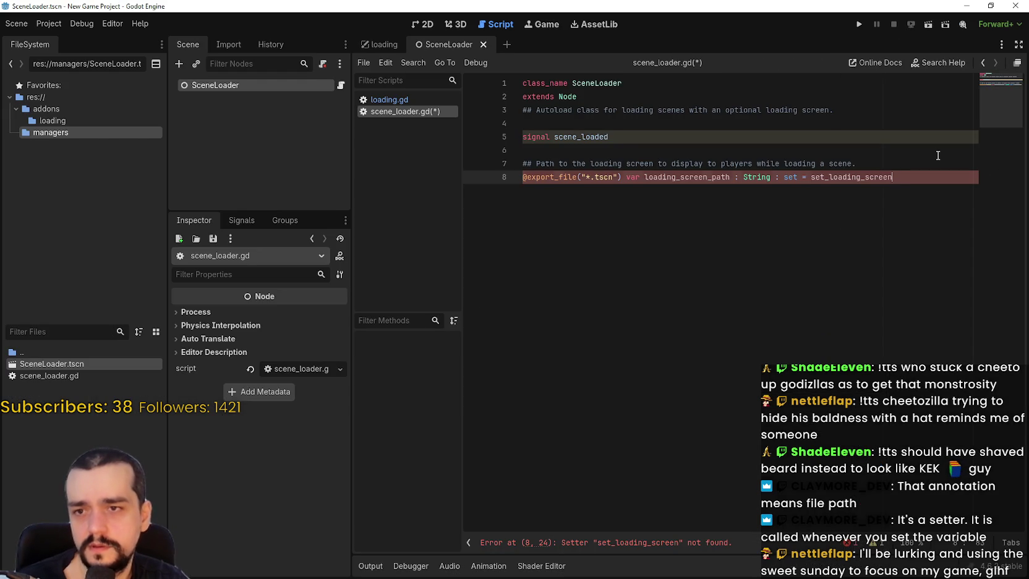
{"action": "key", "text": "Return"}
{"action": "key", "text": "Return"}
{"action": "key", "text": "ctrl+v"}
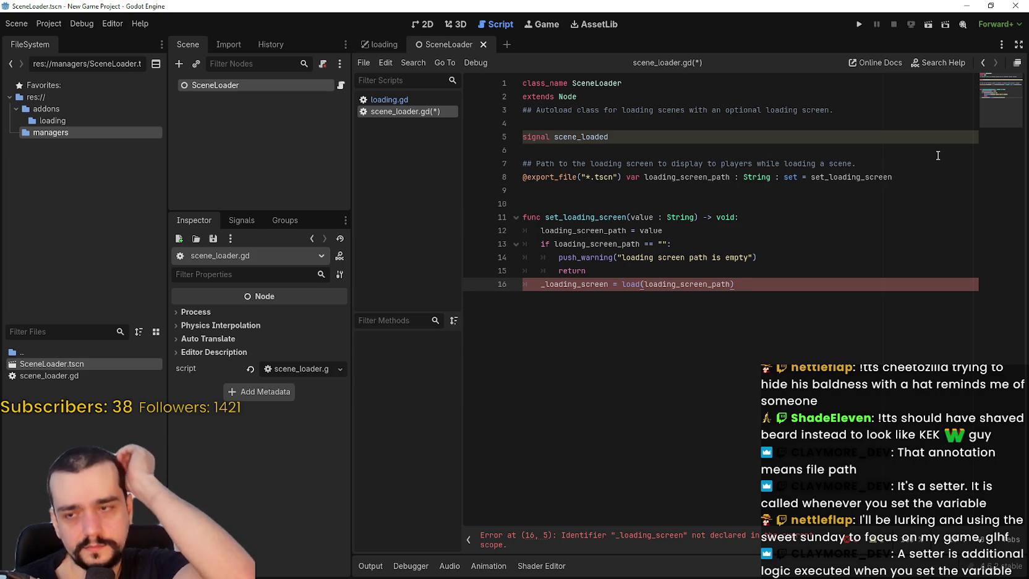
{"action": "left_click", "coordinate": [582, 217]}
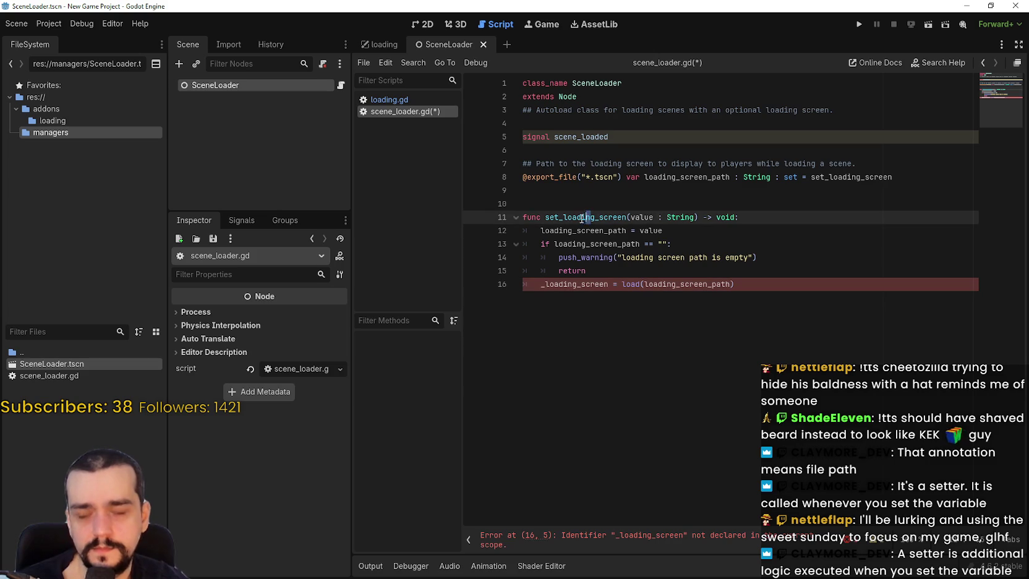
Step: Locate where the undeclared _loading_screen is declared in the template script
{"action": "left_click", "coordinate": [591, 202]}
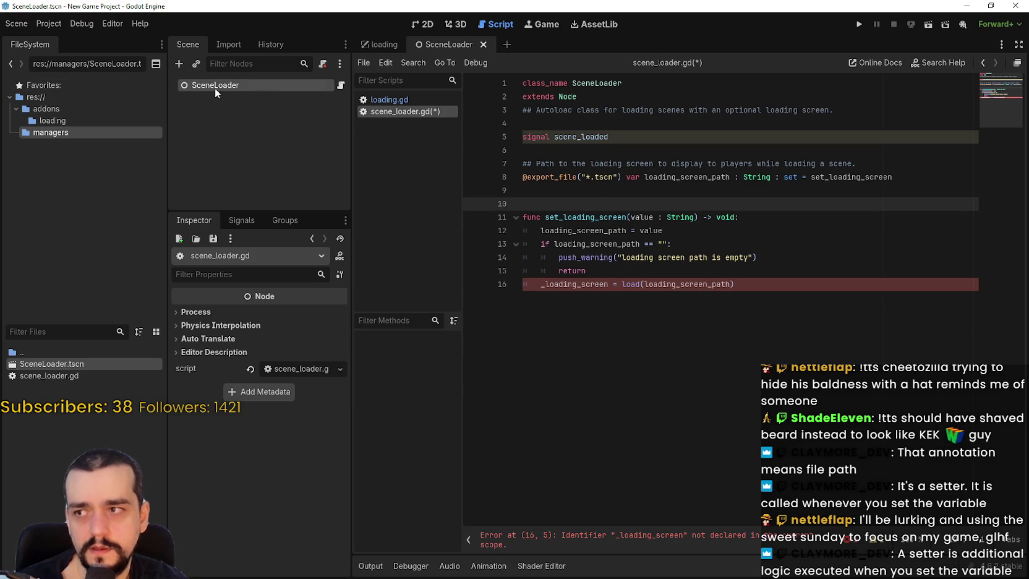
{"action": "left_click", "coordinate": [666, 303]}
{"action": "double_click", "coordinate": [709, 283]}
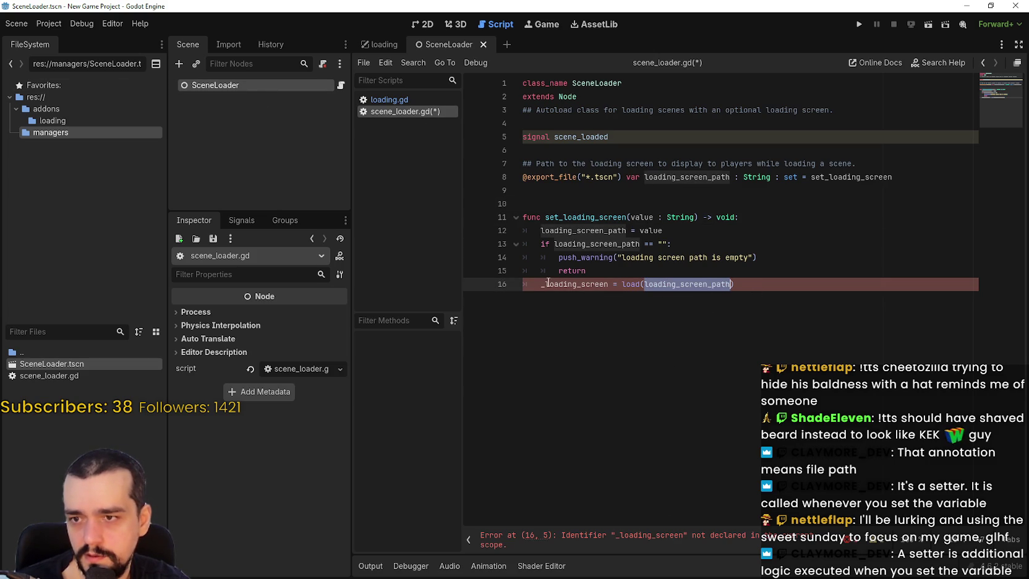
{"action": "double_click", "coordinate": [603, 283]}
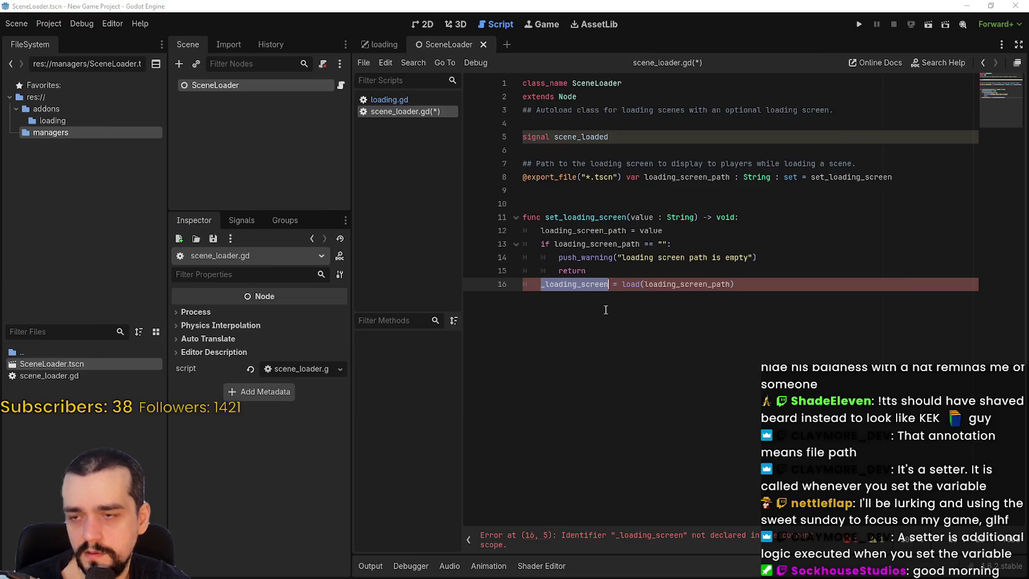
{"action": "key", "text": "alt+Tab"}
{"action": "double_click", "coordinate": [318, 297]}
{"action": "key", "text": "ctrl+f"}
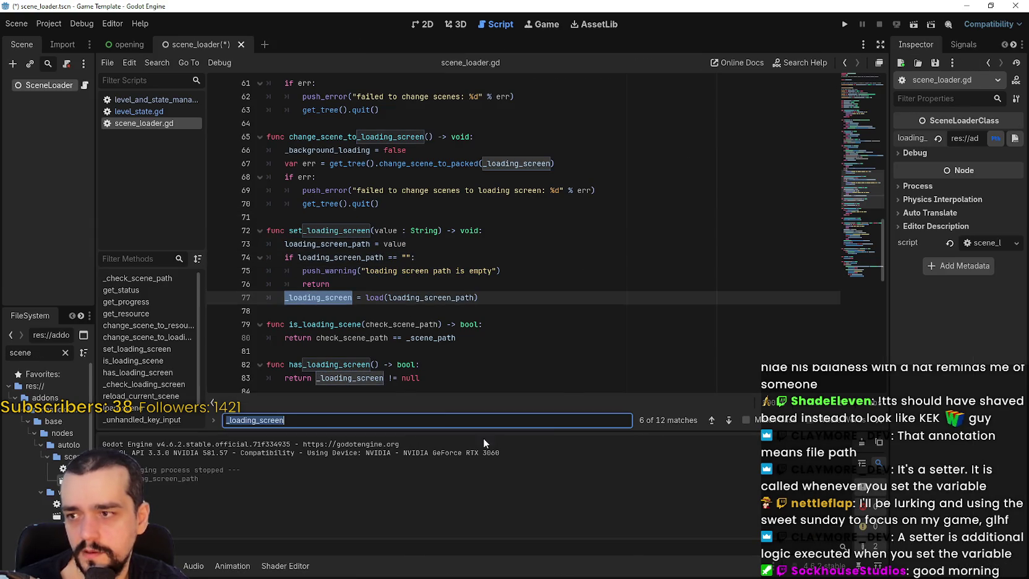
{"action": "left_click", "coordinate": [711, 420]}
{"action": "left_click", "coordinate": [711, 420]}
{"action": "left_click", "coordinate": [711, 421]}
{"action": "left_click", "coordinate": [711, 420]}
{"action": "left_click_drag", "start_coordinate": [416, 230], "coordinate": [261, 230]}
Step: Paste the five private declarations, _loading_screen through _exit_hash, below the export line
{"action": "key", "text": "alt+Tab"}
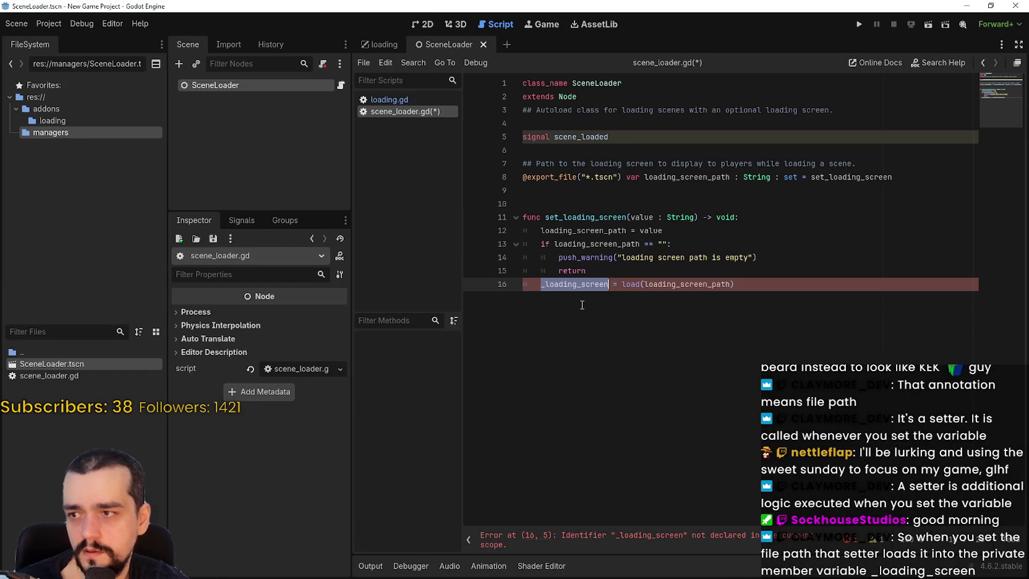
{"action": "left_click", "coordinate": [595, 162]}
{"action": "key", "text": "alt+Tab"}
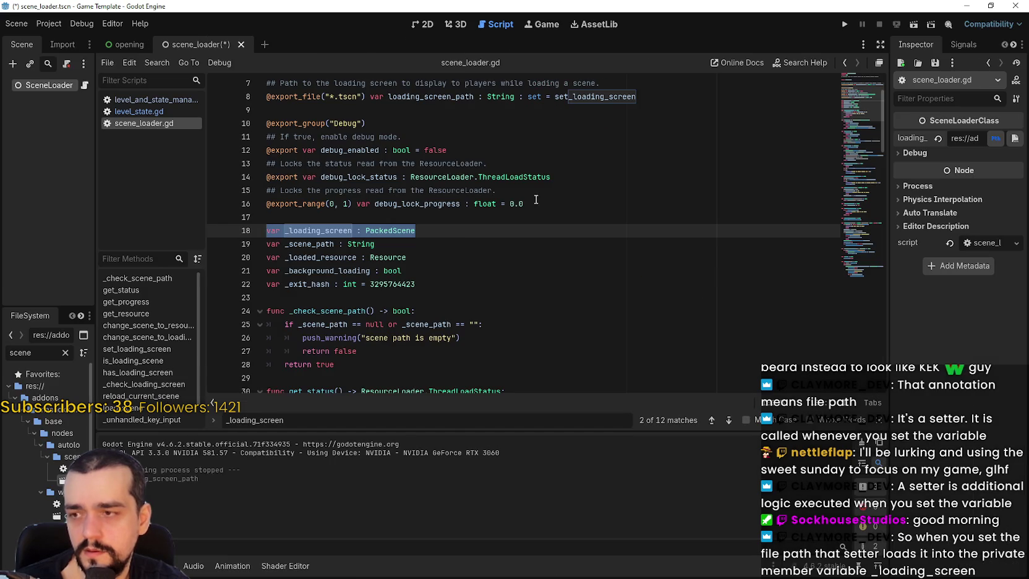
{"action": "left_click", "coordinate": [417, 285]}
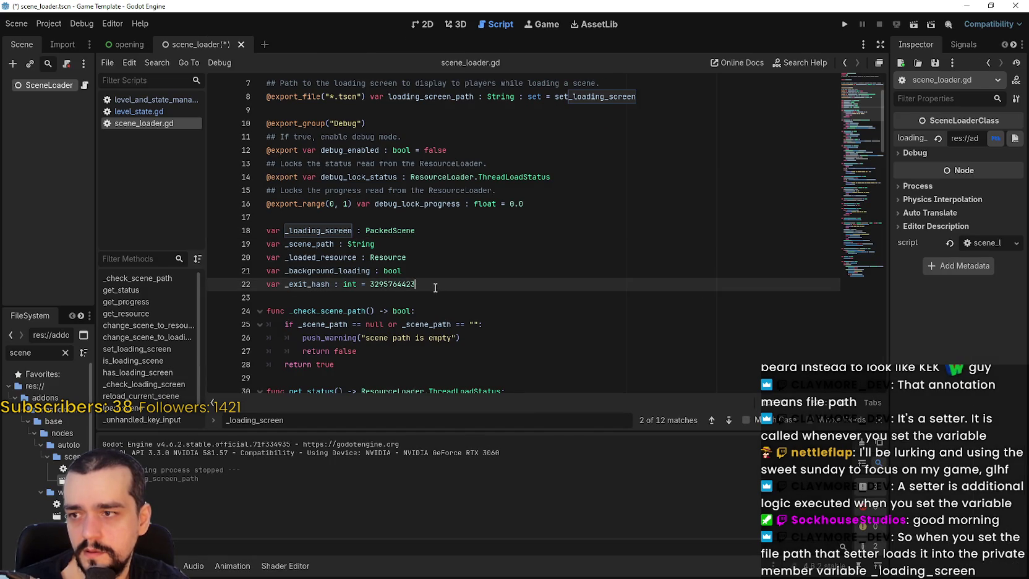
{"action": "left_click_drag", "start_coordinate": [419, 272], "coordinate": [272, 230]}
{"action": "left_click_drag", "start_coordinate": [417, 285], "coordinate": [251, 220]}
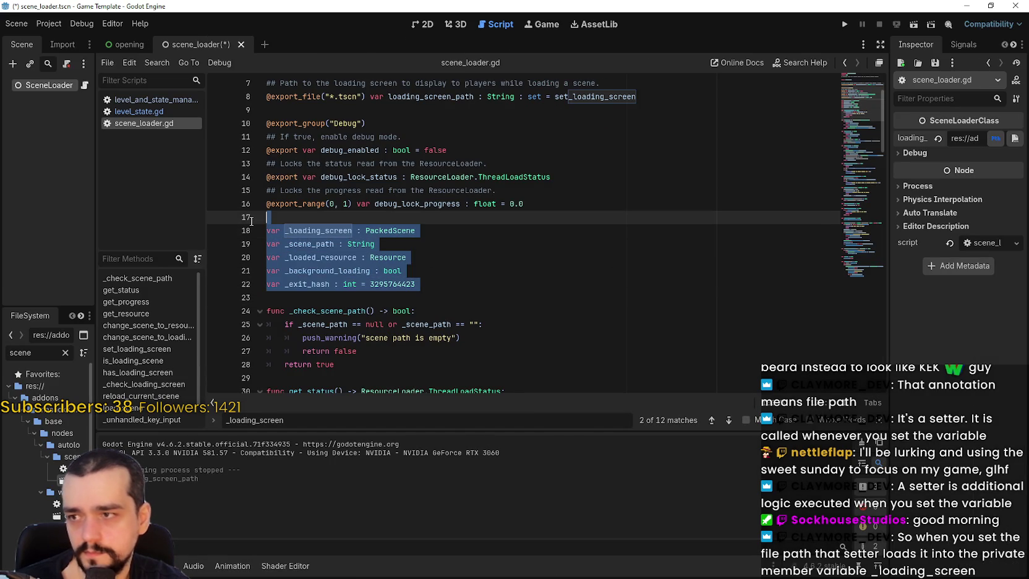
{"action": "key", "text": "alt+Tab"}
{"action": "left_click", "coordinate": [569, 152]}
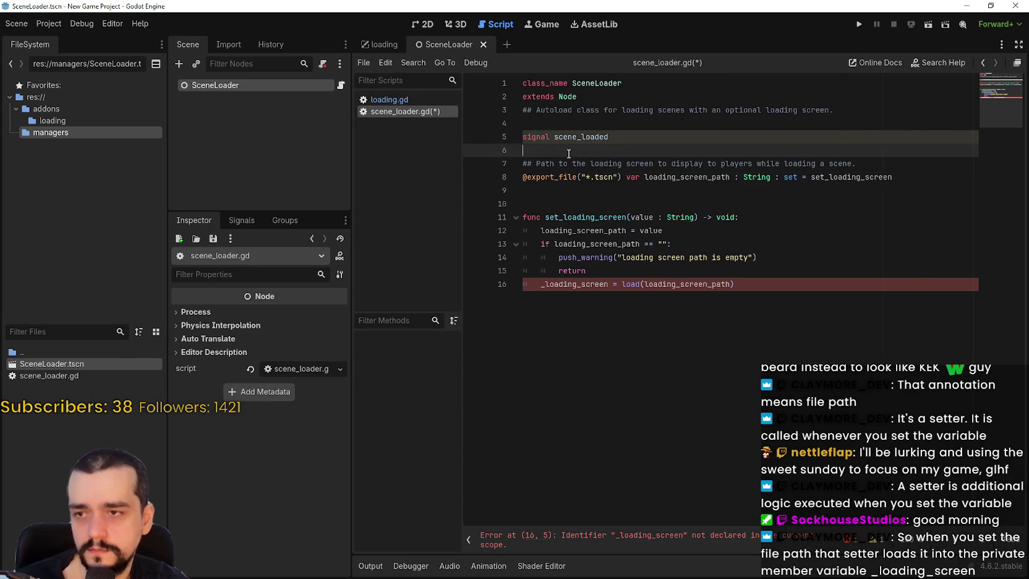
{"action": "key", "text": "alt+Tab"}
{"action": "scroll", "coordinate": [420, 212], "scroll_direction": "up", "scroll_amount": 2}
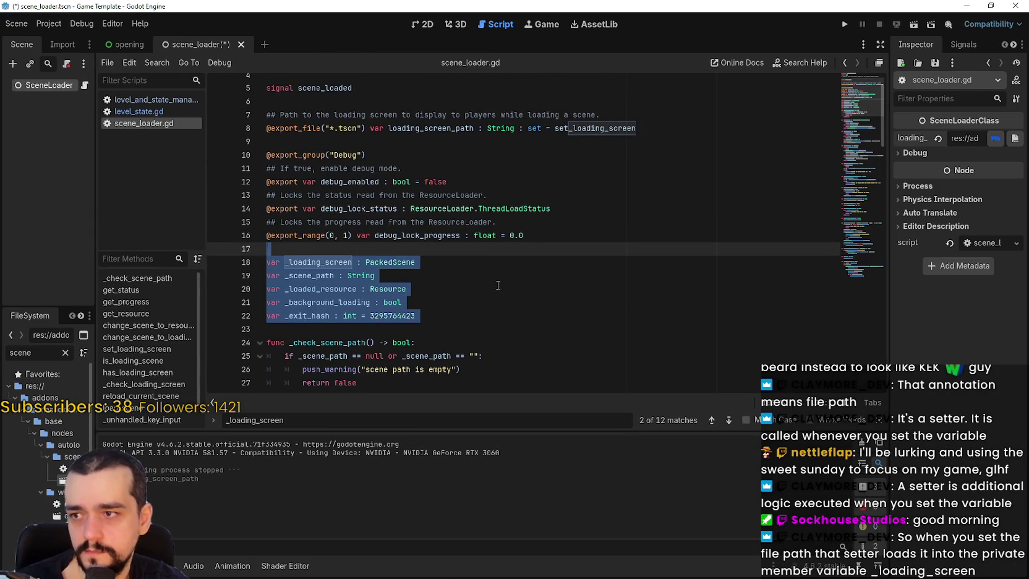
{"action": "key", "text": "alt+Tab"}
{"action": "key", "text": "alt+Tab"}
{"action": "scroll", "coordinate": [574, 234], "scroll_direction": "down", "scroll_amount": 3}
{"action": "scroll", "coordinate": [574, 253], "scroll_direction": "up", "scroll_amount": 4}
{"action": "scroll", "coordinate": [572, 259], "scroll_direction": "down", "scroll_amount": 4}
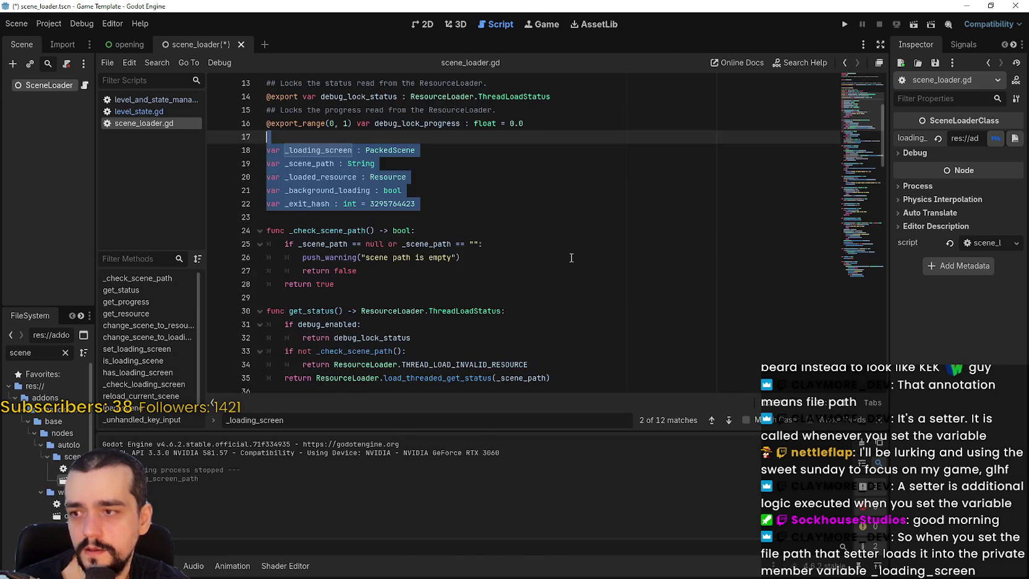
{"action": "key", "text": "alt+Tab"}
{"action": "key", "text": "Down"}
{"action": "key", "text": "Down"}
{"action": "key", "text": "Down"}
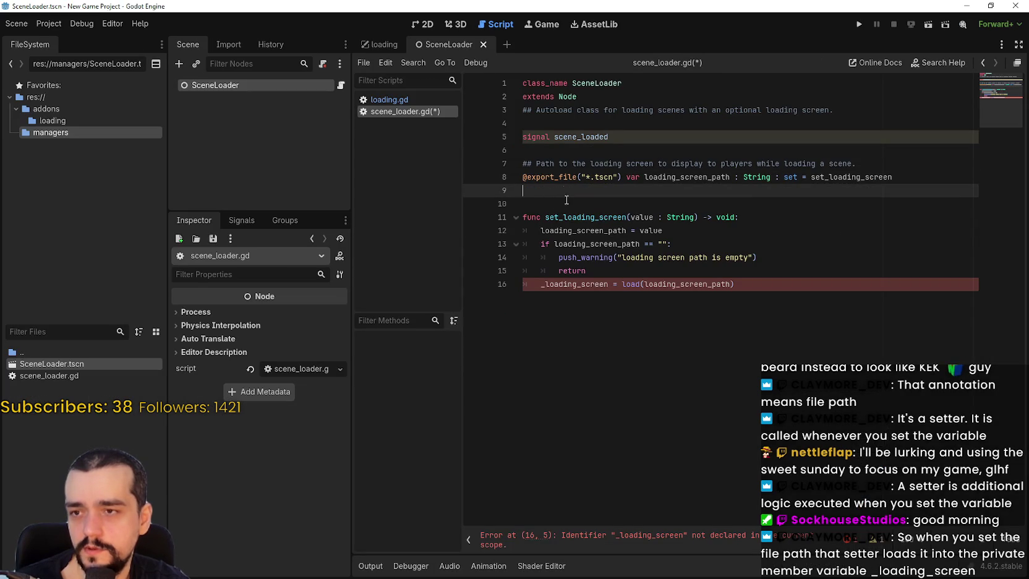
{"action": "left_click", "coordinate": [567, 201]}
{"action": "key", "text": "ctrl+v"}
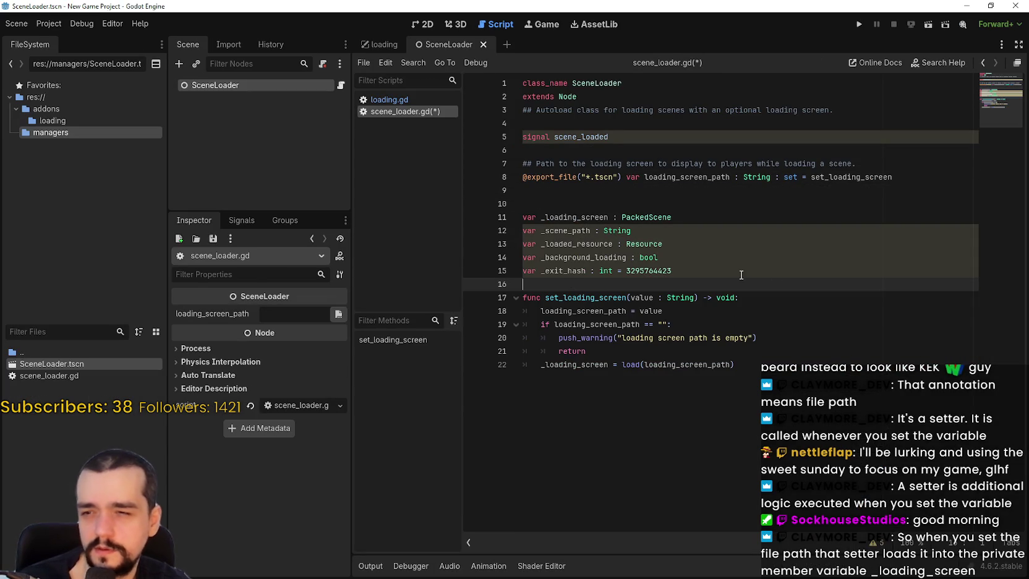
{"action": "left_click", "coordinate": [766, 269]}
Step: Review the set_loading_screen setter and export line, then save scene_loader.gd
{"action": "left_click", "coordinate": [728, 366]}
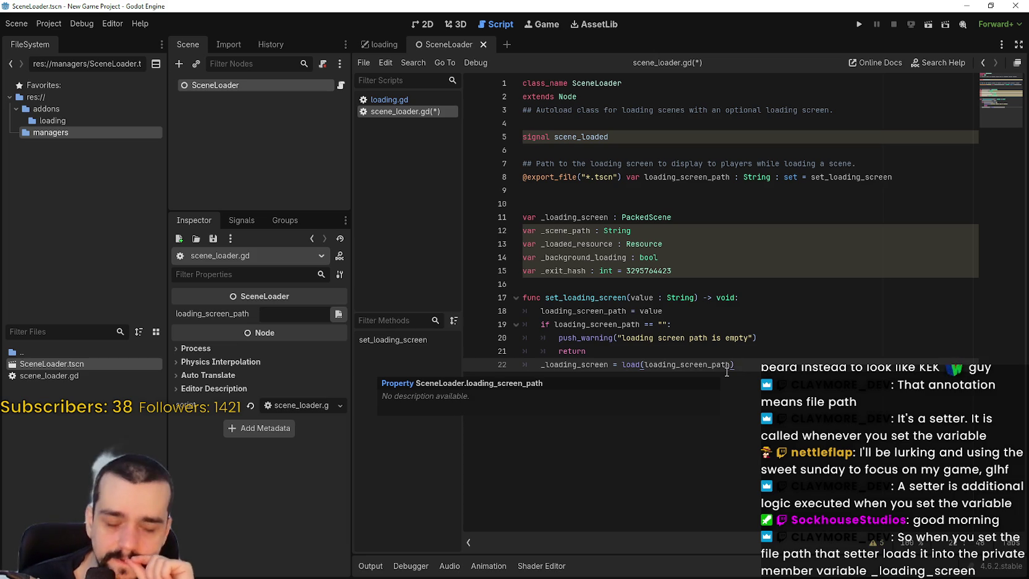
{"action": "left_click_drag", "start_coordinate": [545, 295], "coordinate": [853, 397]}
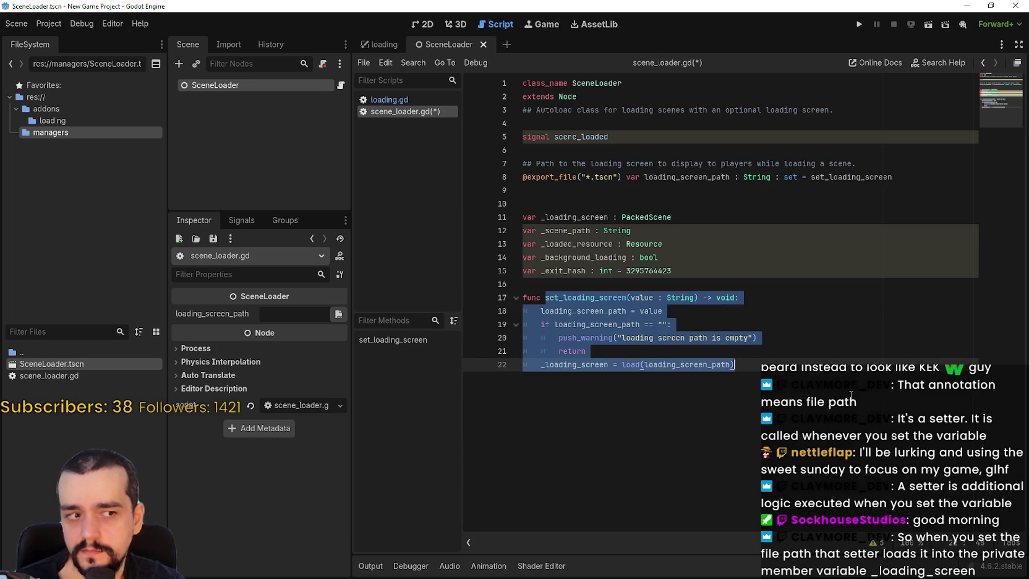
{"action": "double_click", "coordinate": [821, 176]}
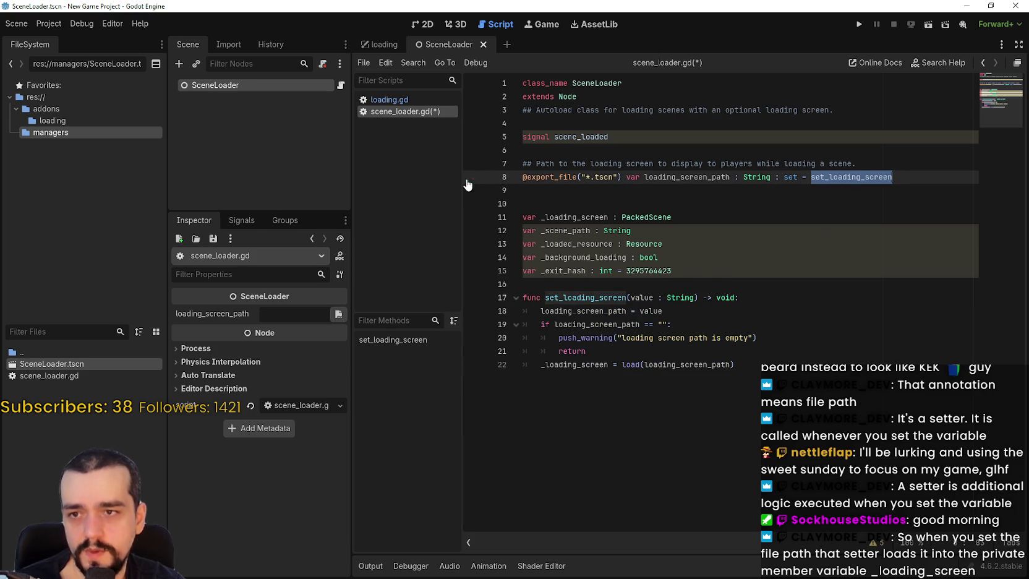
{"action": "mouse_move", "coordinate": [914, 175]}
{"action": "left_mouse_down"}
{"action": "mouse_move", "coordinate": [522, 178]}
{"action": "mouse_move", "coordinate": [685, 178]}
{"action": "left_mouse_up"}
{"action": "left_click", "coordinate": [680, 192]}
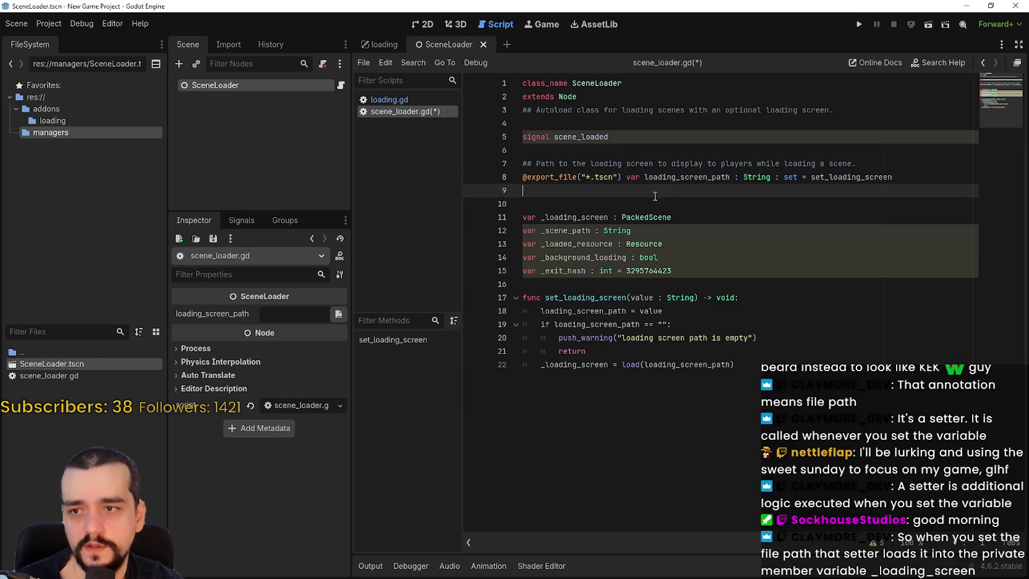
{"action": "left_click", "coordinate": [651, 203]}
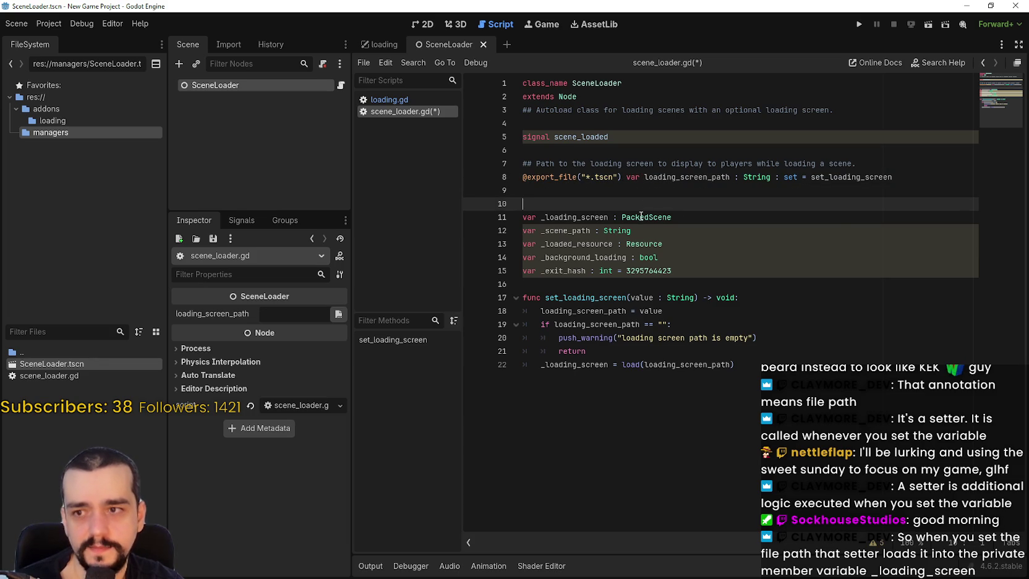
{"action": "left_click", "coordinate": [611, 286]}
{"action": "left_click", "coordinate": [720, 313]}
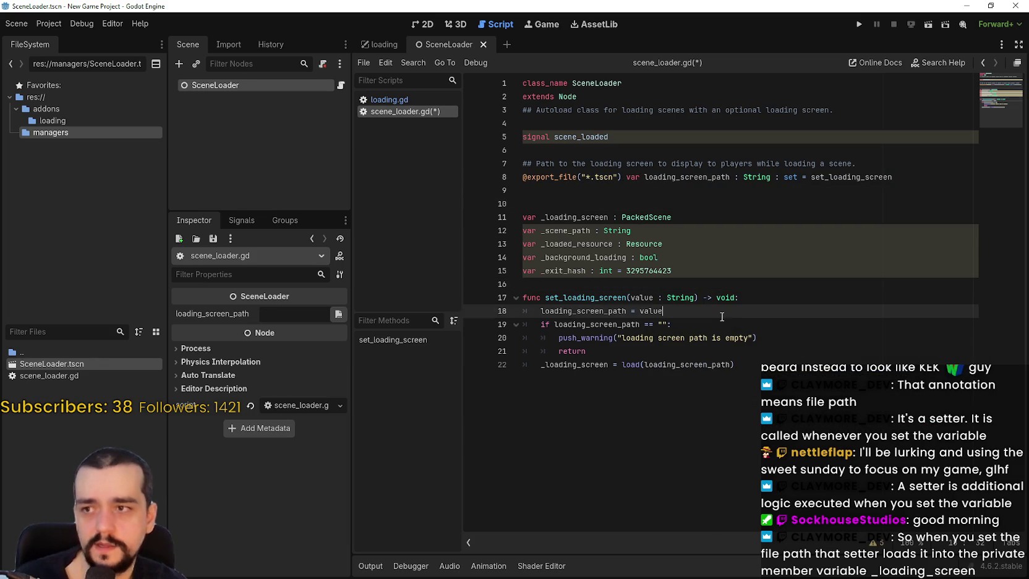
{"action": "left_click", "coordinate": [765, 358]}
{"action": "key", "text": "ctrl+s"}
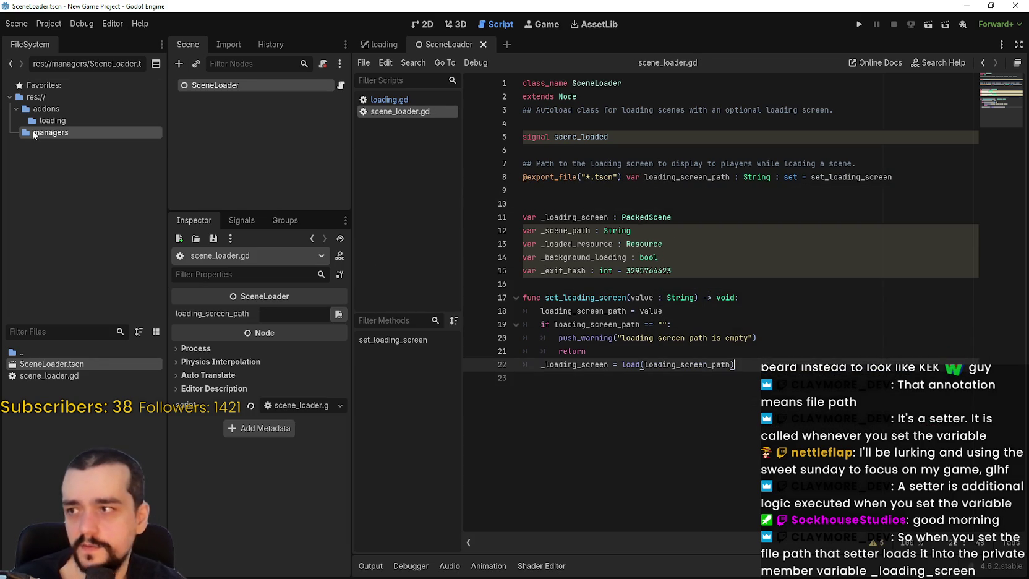
Step: Compare with the template's loading_screen_path value, then return to the new project
{"action": "key", "text": "alt+Tab"}
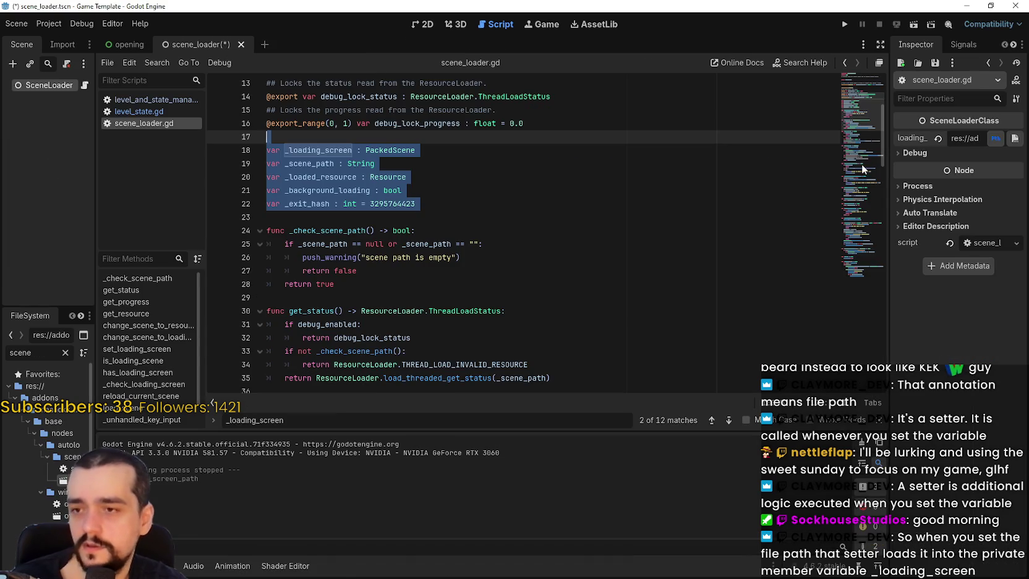
{"action": "key", "text": "alt+Tab"}
{"action": "key", "text": "alt+Tab"}
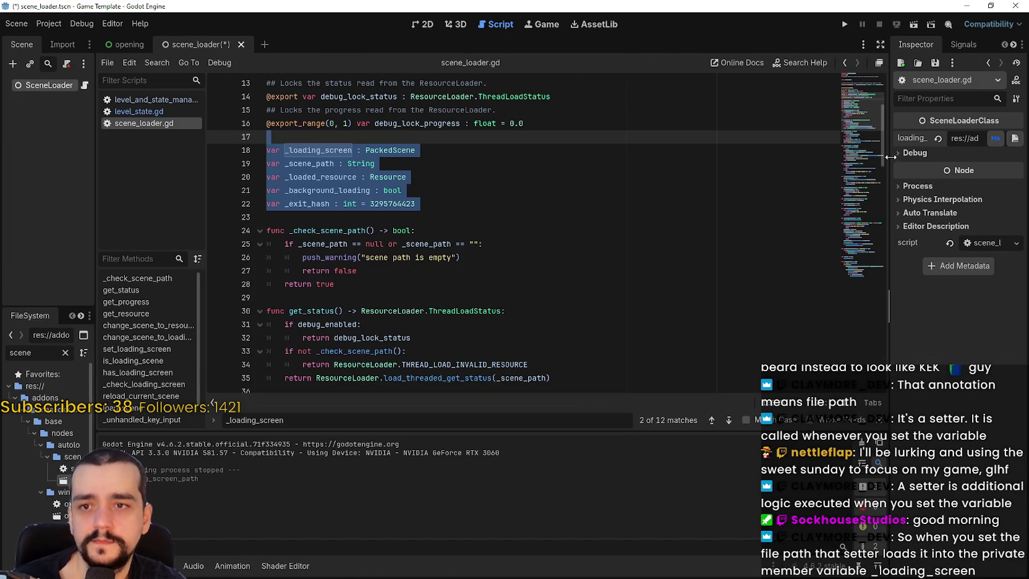
{"action": "left_click", "coordinate": [918, 139]}
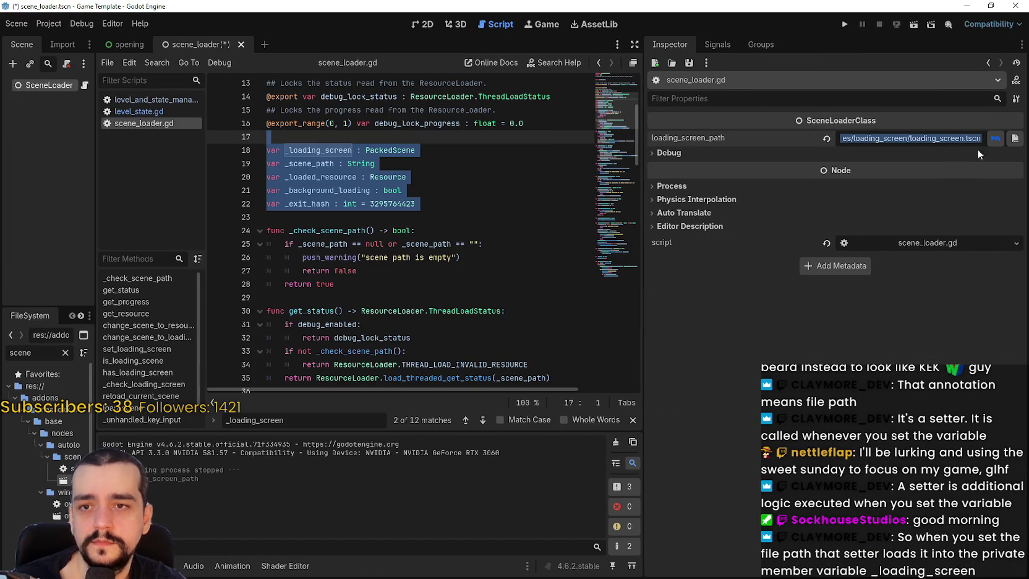
{"action": "key", "text": "alt+Tab"}
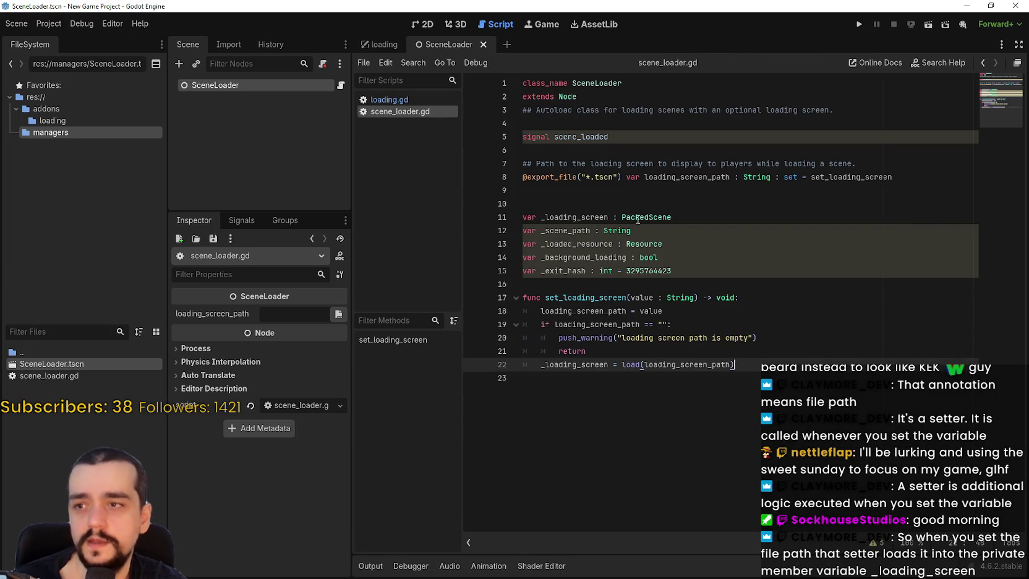
{"action": "left_click", "coordinate": [637, 220]}
{"action": "key", "text": "Up"}
{"action": "key", "text": "Up"}
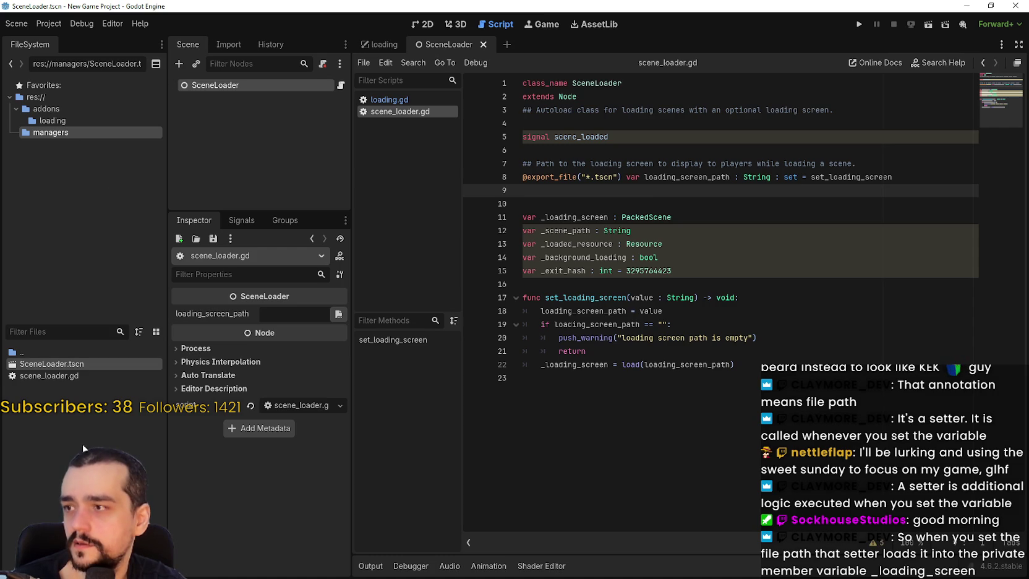
{"action": "left_click", "coordinate": [42, 96]}
Step: Create a new folder named 'scenes' in the project root
{"action": "right_click", "coordinate": [42, 95]}
{"action": "mouse_move", "coordinate": [78, 108]}
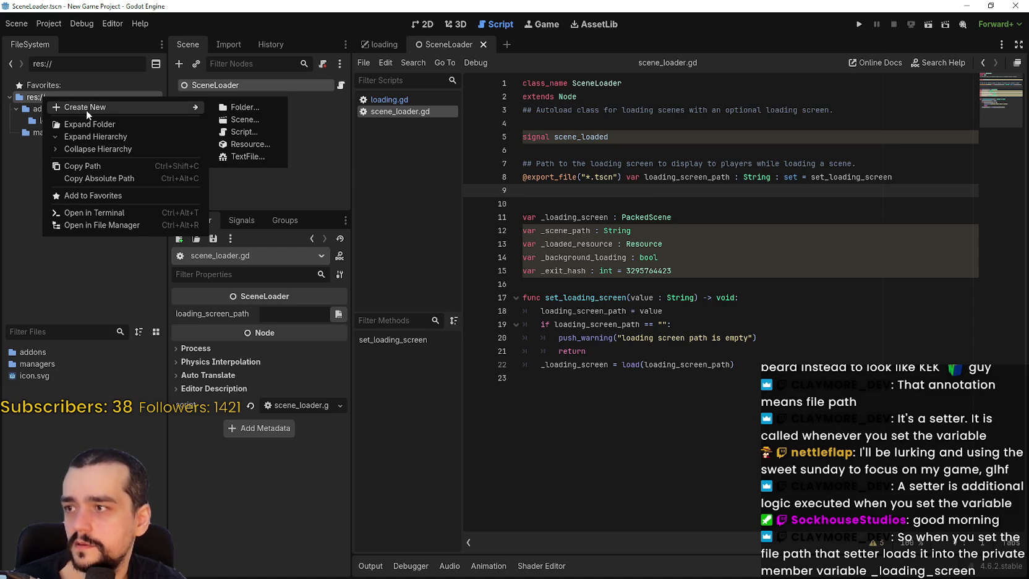
{"action": "left_click", "coordinate": [280, 110]}
{"action": "type", "text": "scenes"}
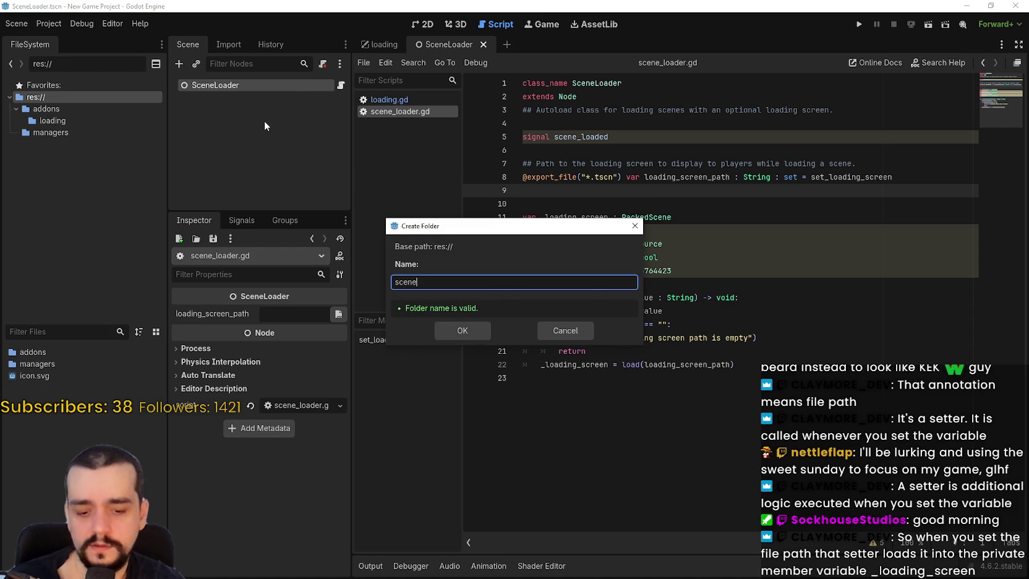
{"action": "key", "text": "Return"}
Step: Inside the scenes folder, create a User Interface scene named LoadingScreen
{"action": "double_click", "coordinate": [58, 376]}
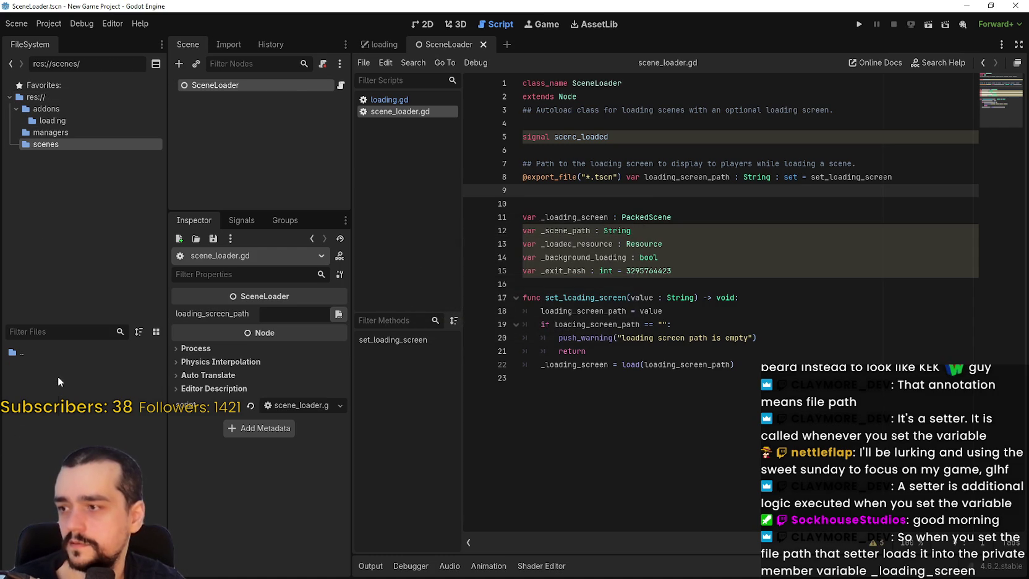
{"action": "right_click", "coordinate": [58, 375]}
{"action": "left_click", "coordinate": [99, 395]}
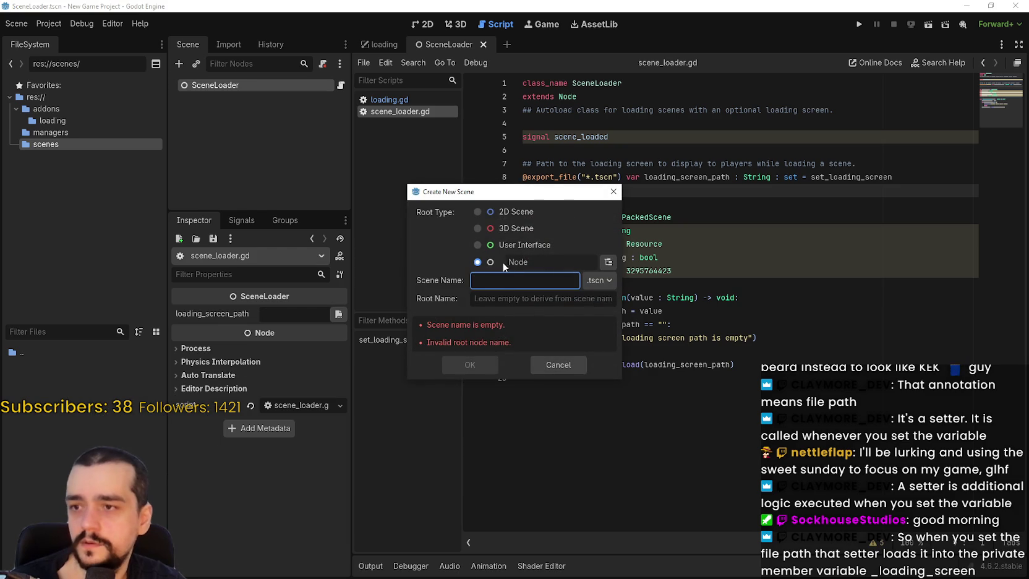
{"action": "left_click", "coordinate": [499, 214]}
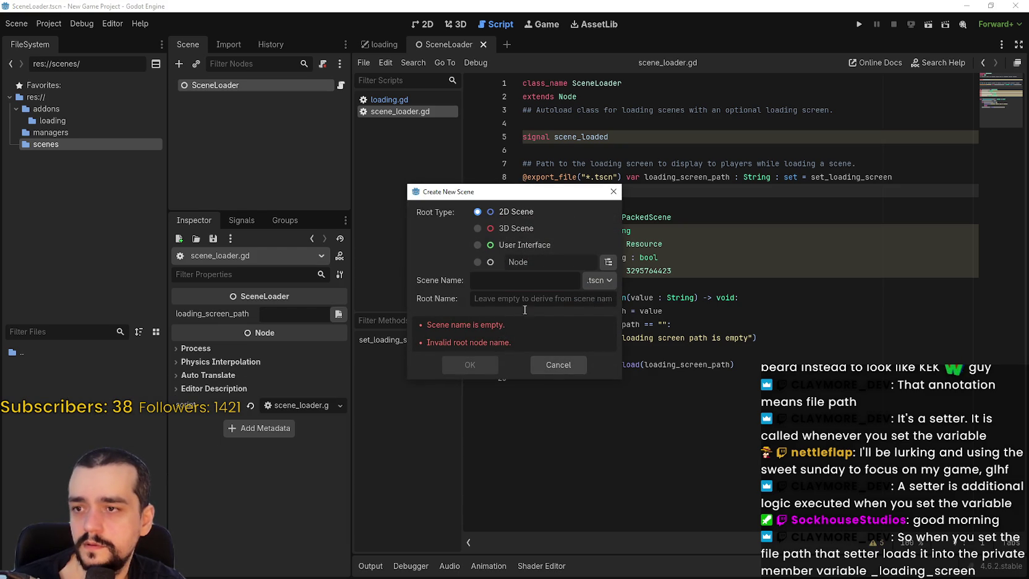
{"action": "left_click", "coordinate": [512, 245]}
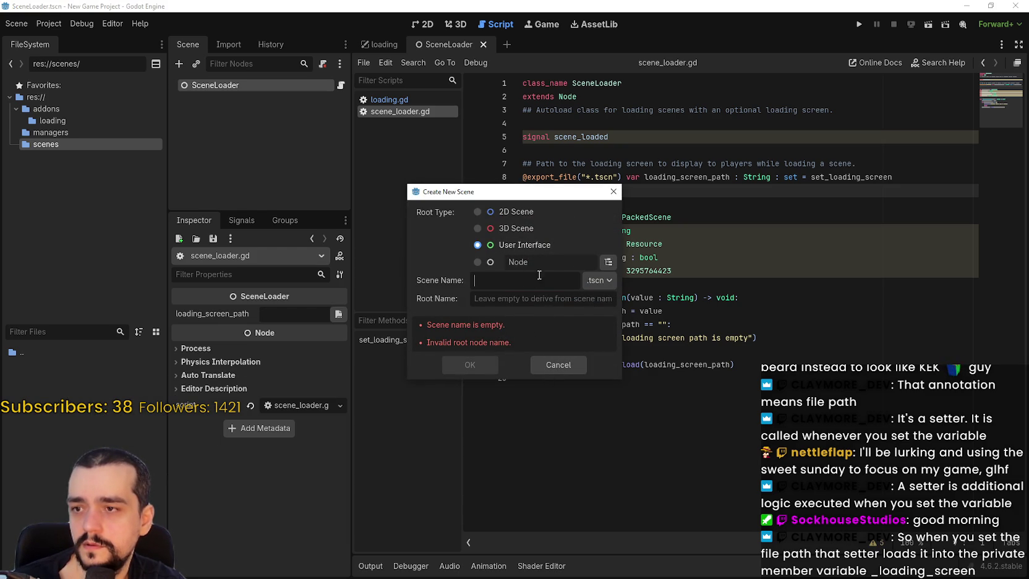
{"action": "type", "text": "LoadingScreen"}
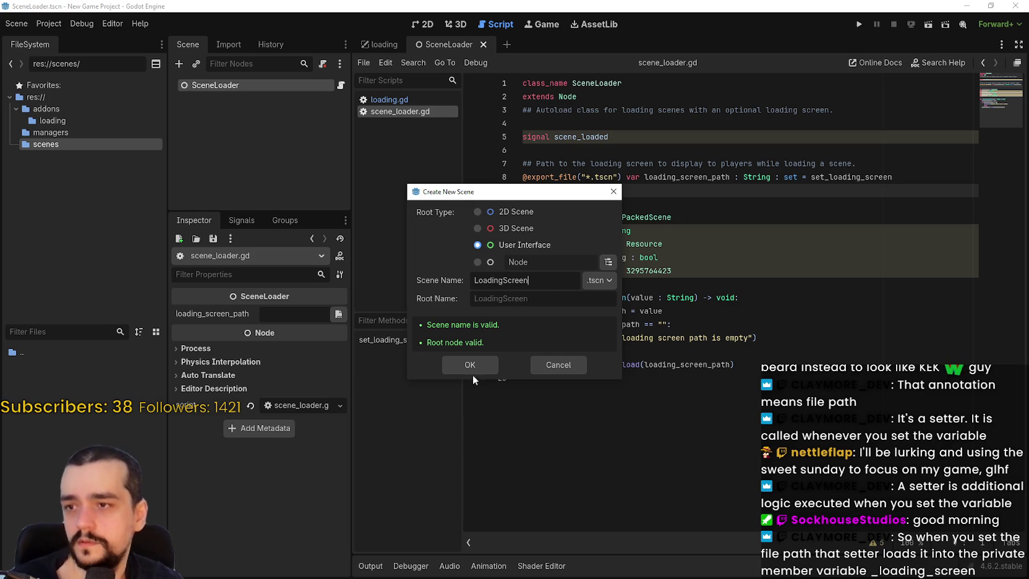
{"action": "left_click", "coordinate": [471, 369]}
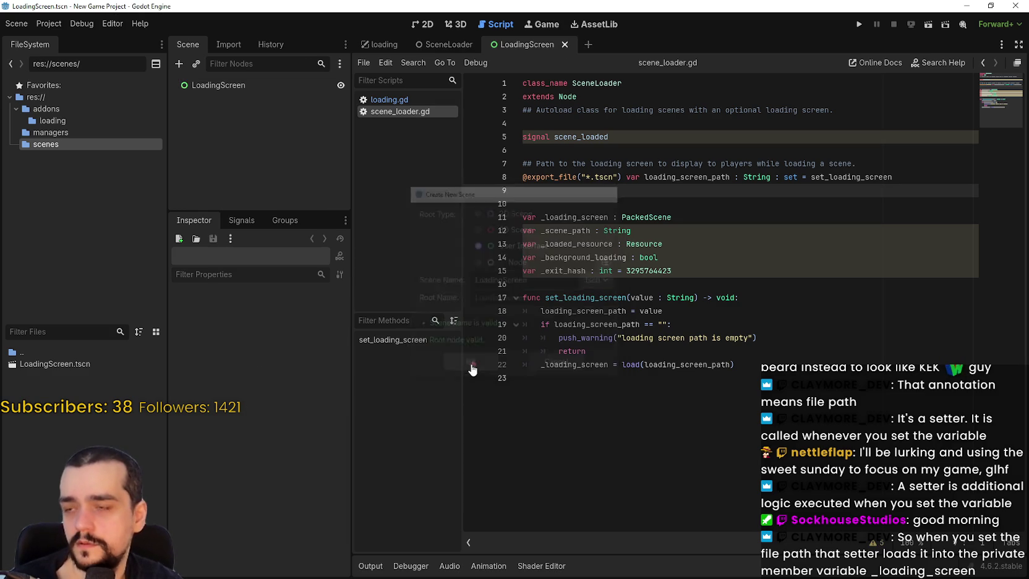
{"action": "left_click", "coordinate": [794, 176]}
{"action": "key", "text": "Down"}
{"action": "key", "text": "Down"}
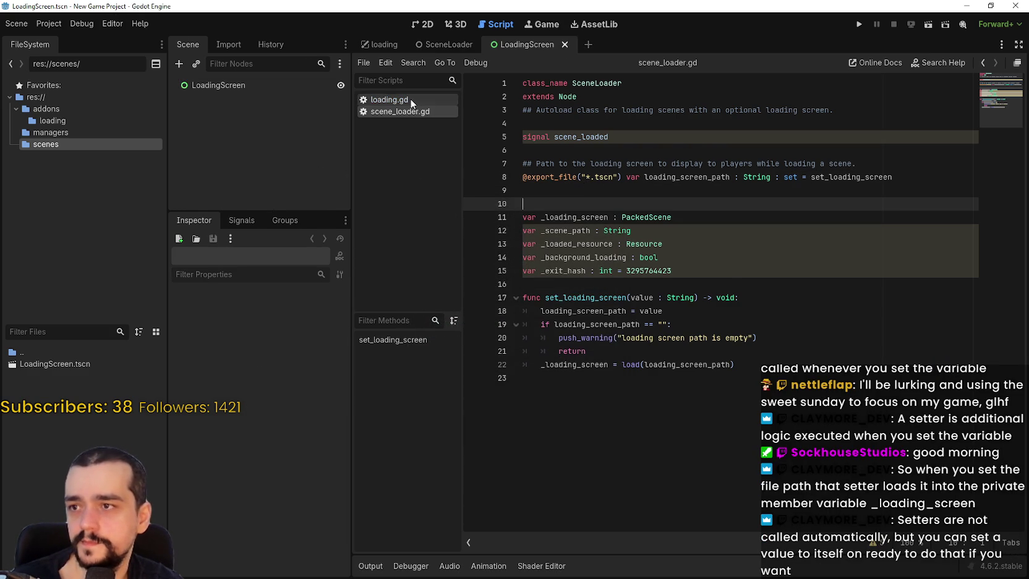
Step: Set SceneLoader's loading_screen_path to res://scenes/LoadingScreen.tscn in the Inspector
{"action": "left_click", "coordinate": [411, 99]}
{"action": "left_click", "coordinate": [444, 44]}
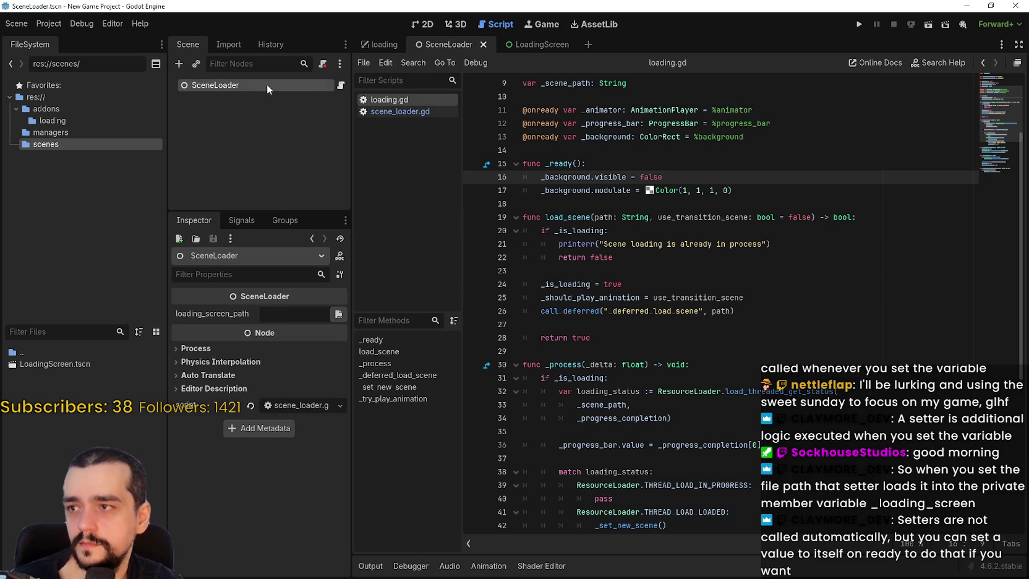
{"action": "left_click", "coordinate": [294, 313]}
{"action": "left_click", "coordinate": [338, 313]}
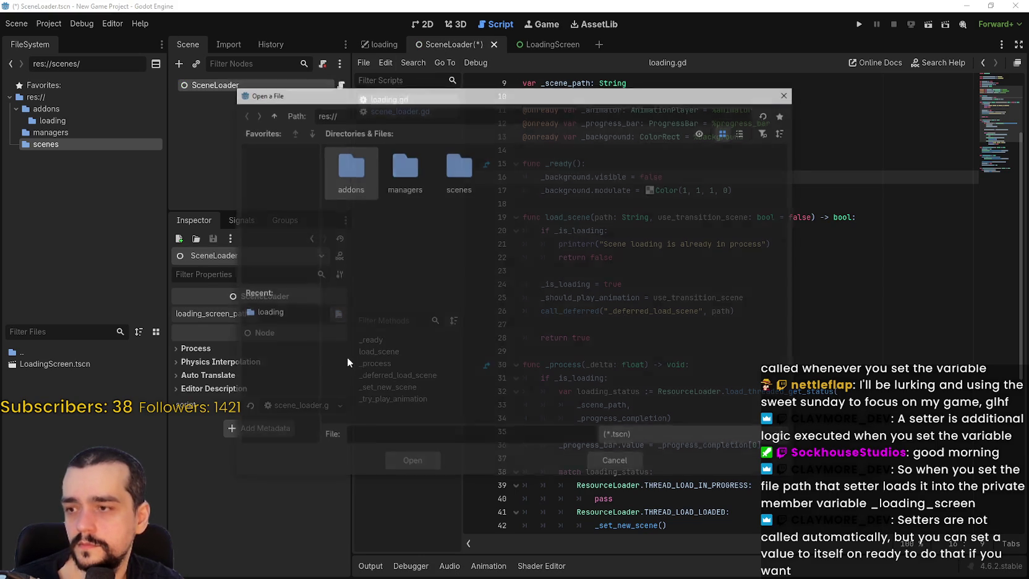
{"action": "double_click", "coordinate": [435, 174]}
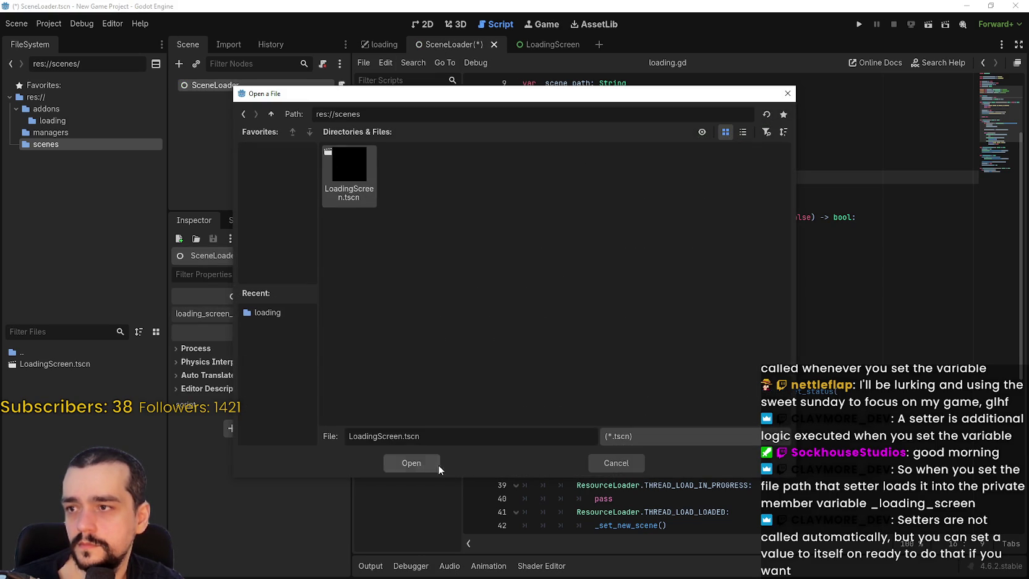
{"action": "left_click", "coordinate": [436, 462]}
Step: Save the SceneLoader scene and return to the LoadingScreen scene
{"action": "key", "text": "ctrl+s"}
{"action": "left_click", "coordinate": [637, 229]}
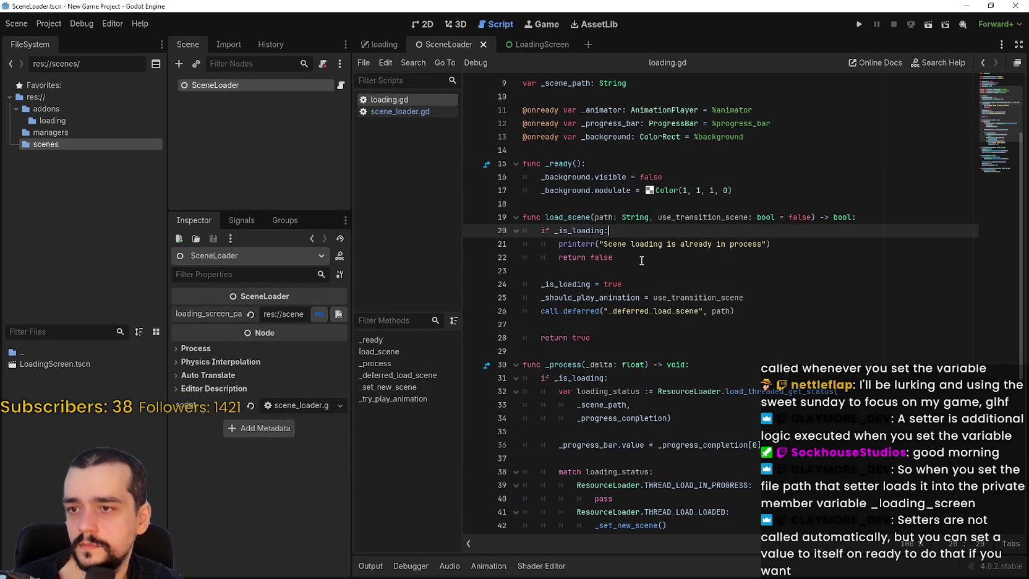
{"action": "left_click", "coordinate": [640, 270]}
{"action": "left_click", "coordinate": [523, 45]}
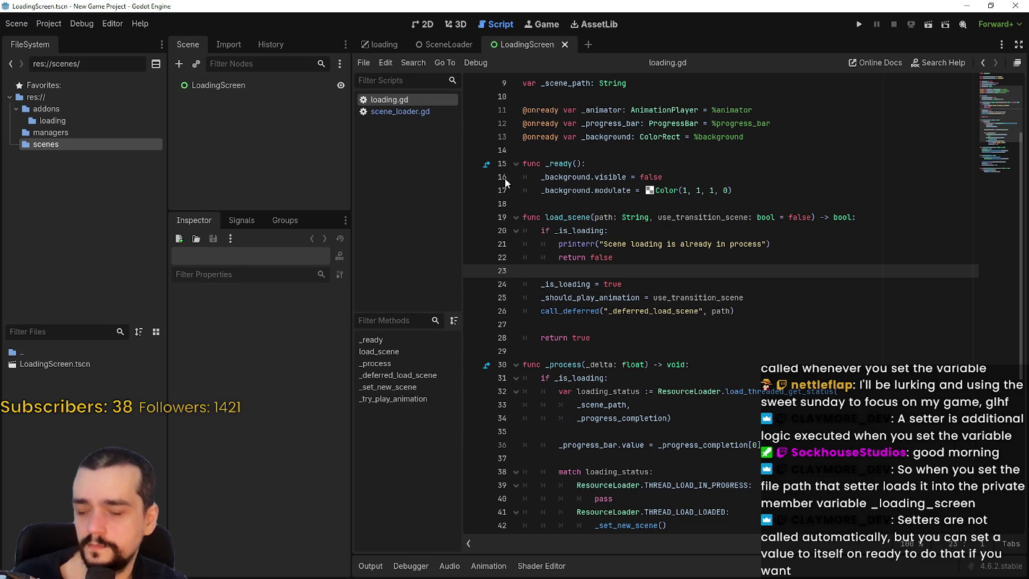
Step: Remove the Loading autoload from the Project Settings autoload list
{"action": "left_click", "coordinate": [60, 26]}
{"action": "left_click", "coordinate": [68, 41]}
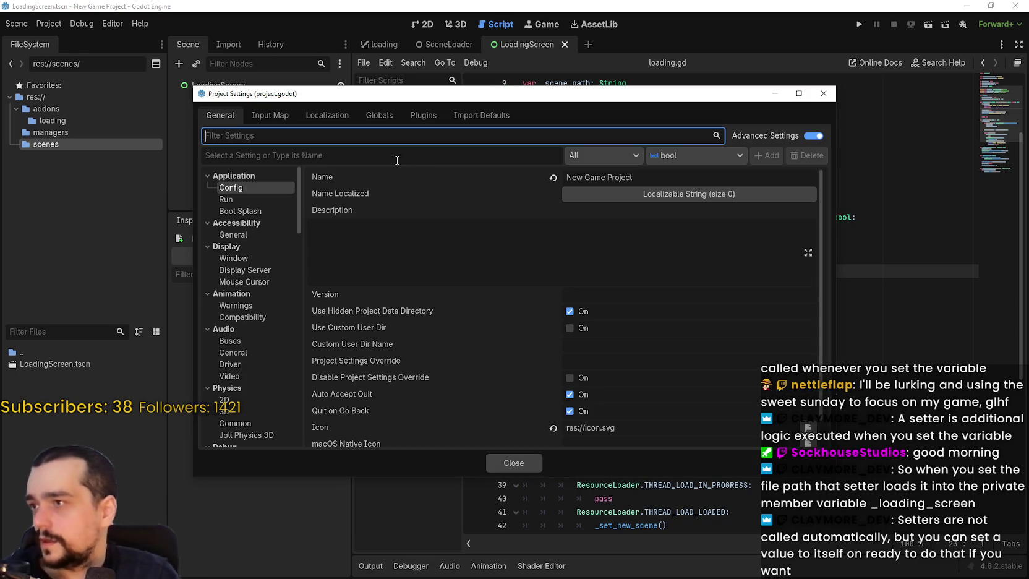
{"action": "left_click", "coordinate": [420, 116]}
{"action": "left_click", "coordinate": [367, 116]}
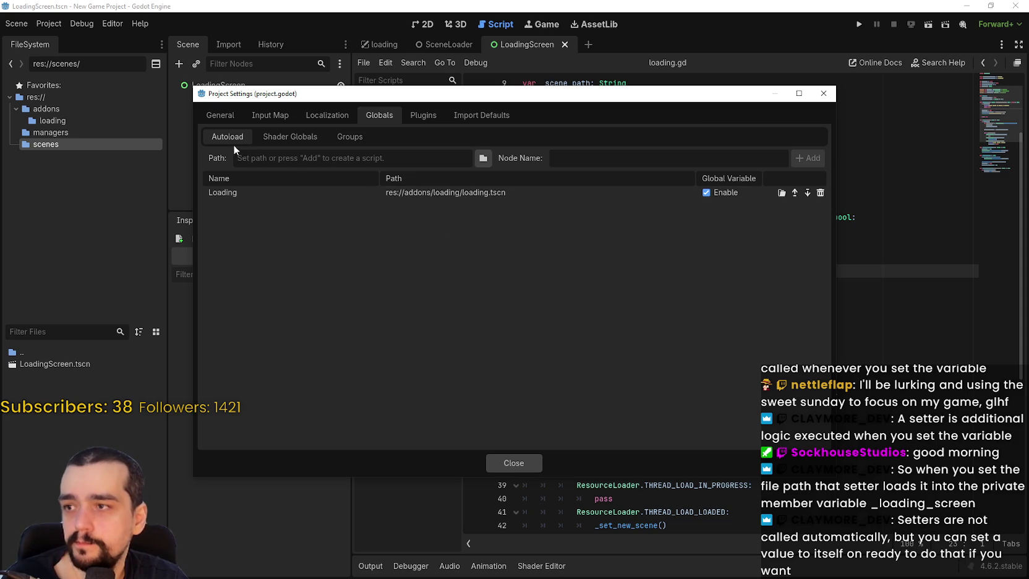
{"action": "left_click", "coordinate": [820, 194]}
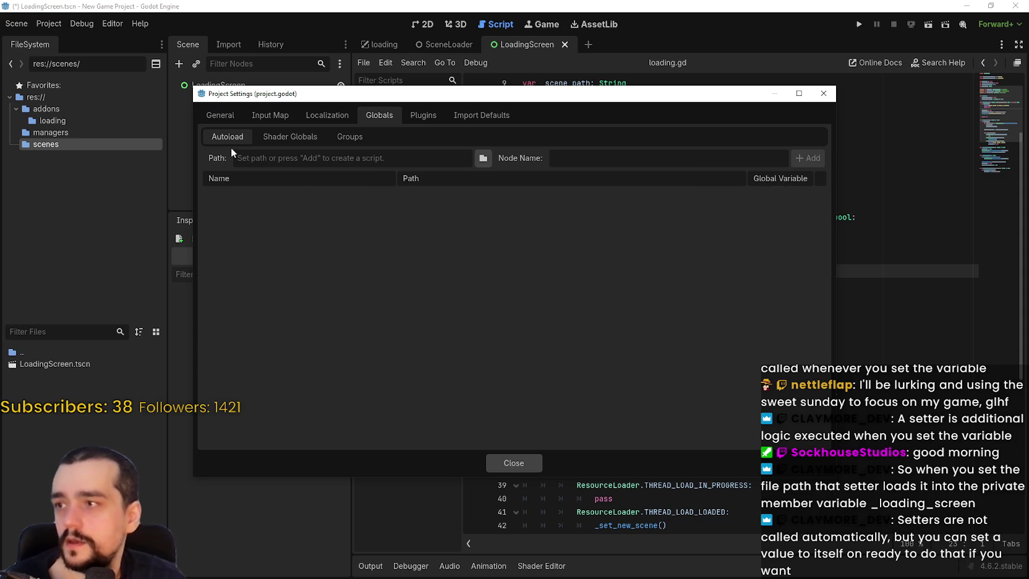
Step: Try adding managers/SceneLoader.tscn as an autoload, dismiss the name-clash warning, and close settings
{"action": "left_click", "coordinate": [482, 158]}
{"action": "double_click", "coordinate": [408, 166]}
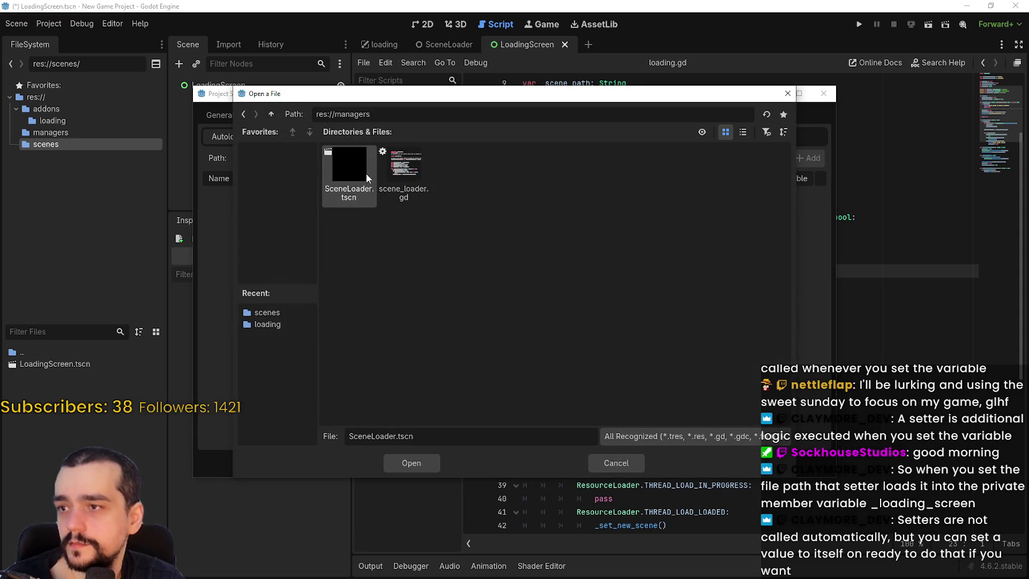
{"action": "left_click", "coordinate": [410, 463]}
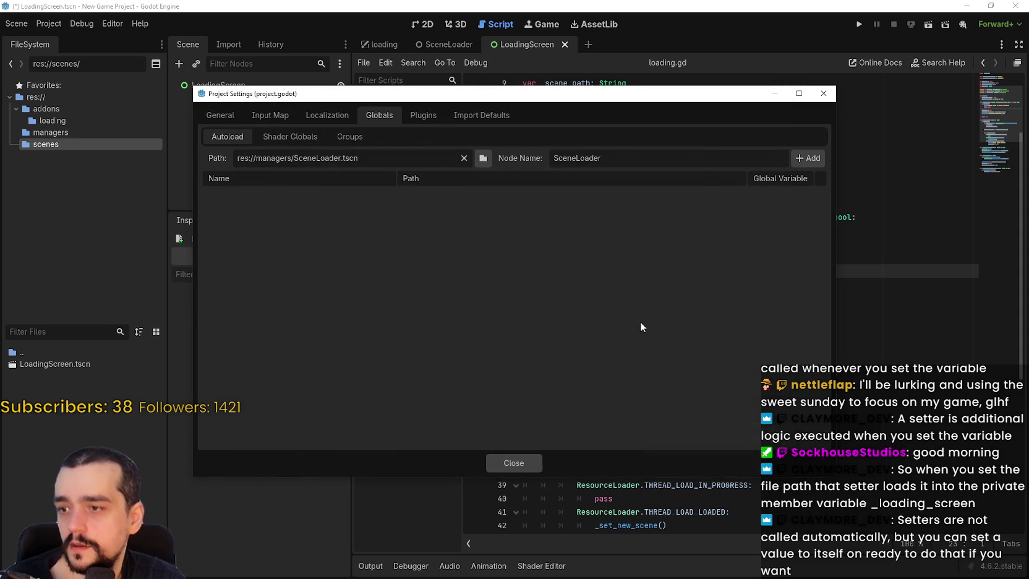
{"action": "left_click", "coordinate": [796, 159]}
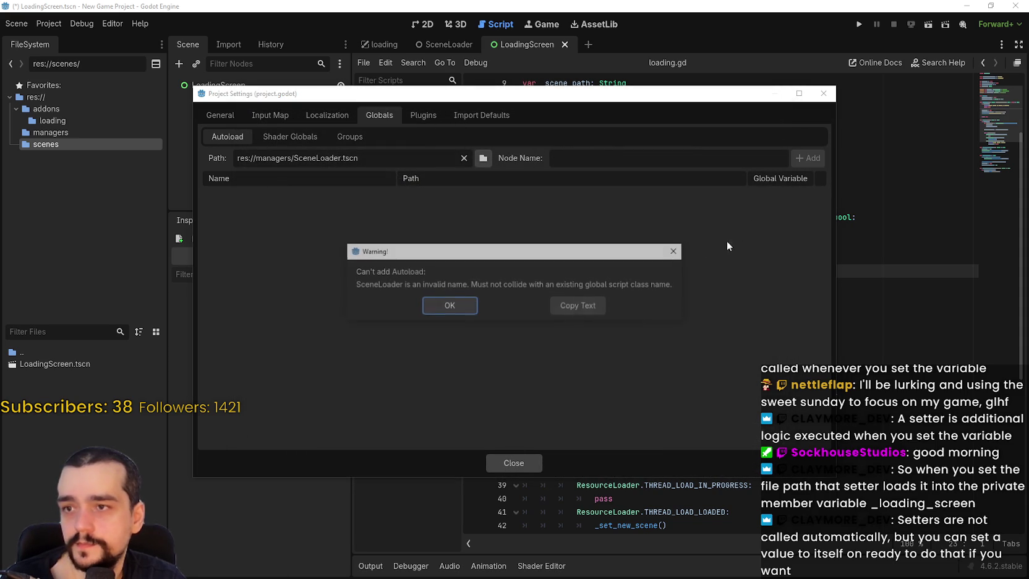
{"action": "left_click", "coordinate": [436, 303]}
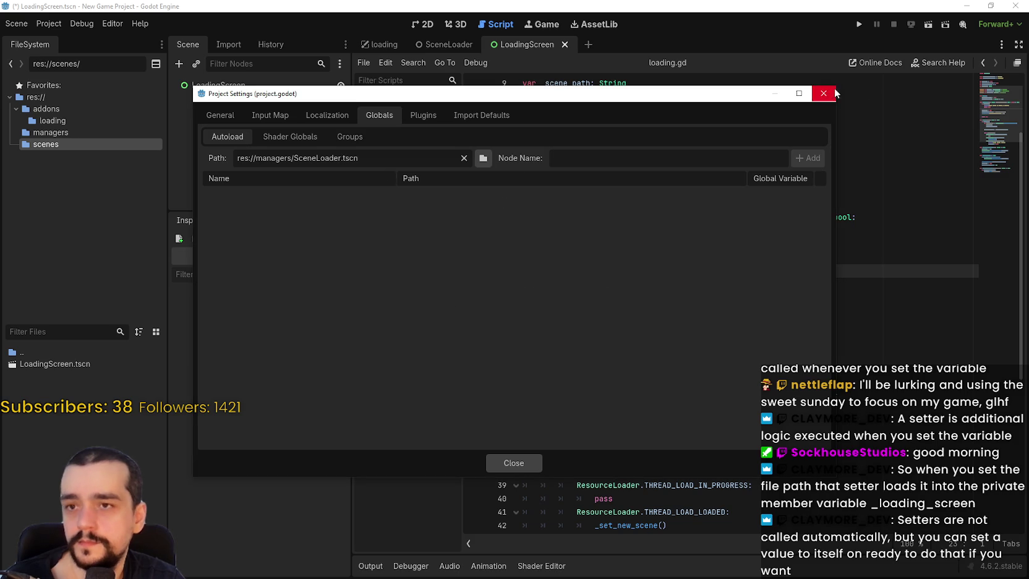
{"action": "left_click", "coordinate": [823, 93]}
{"action": "scroll", "coordinate": [615, 90], "scroll_direction": "up", "scroll_amount": 3}
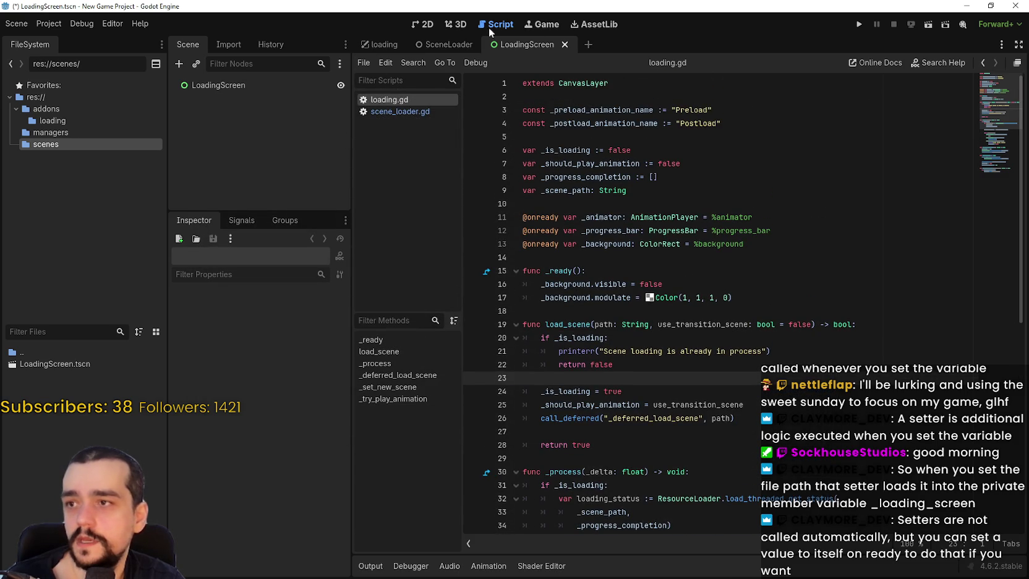
Step: Delete the 'class_name SceneLoader' line from the SceneLoader script and save
{"action": "left_click", "coordinate": [455, 42]}
{"action": "left_click", "coordinate": [340, 84]}
{"action": "left_click_drag", "start_coordinate": [625, 83], "coordinate": [523, 87]}
{"action": "key", "text": "BackSpace"}
{"action": "key", "text": "Delete"}
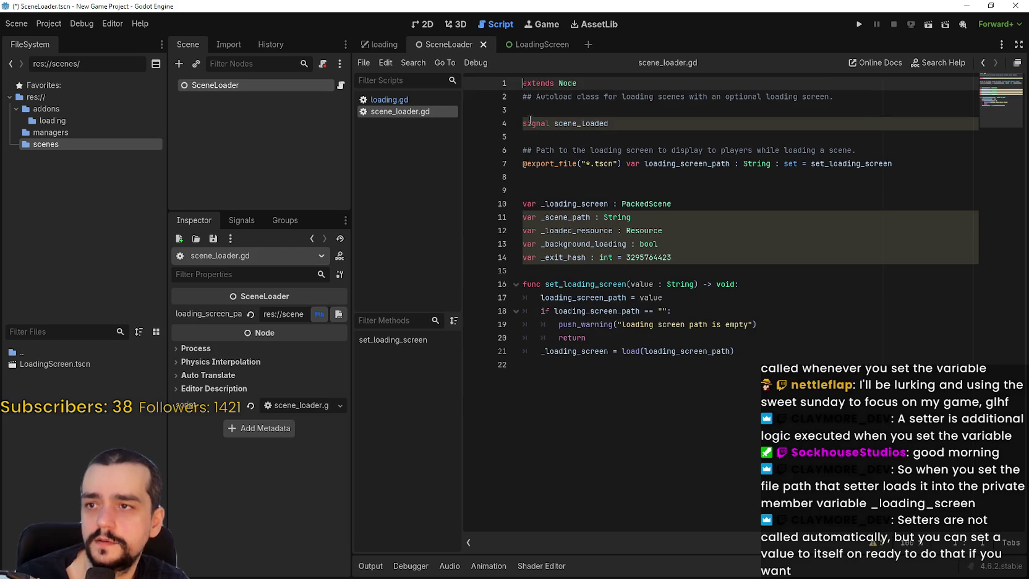
{"action": "key", "text": "ctrl+s"}
Step: Check the reference project's SceneLoaderClass name and its autoload list
{"action": "scroll", "coordinate": [360, 186], "scroll_direction": "up", "scroll_amount": 4}
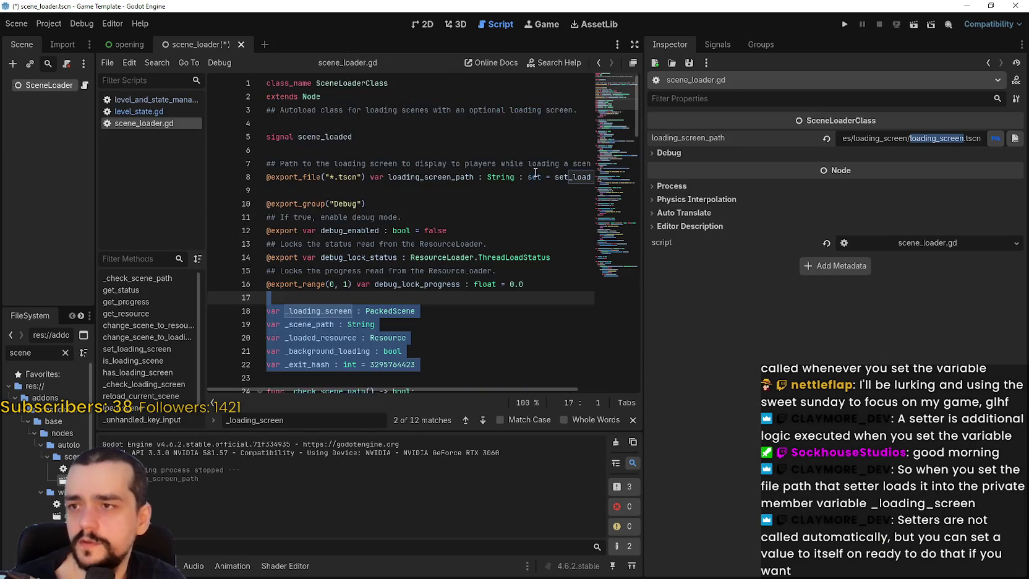
{"action": "double_click", "coordinate": [361, 83]}
{"action": "key", "text": "ctrl+c"}
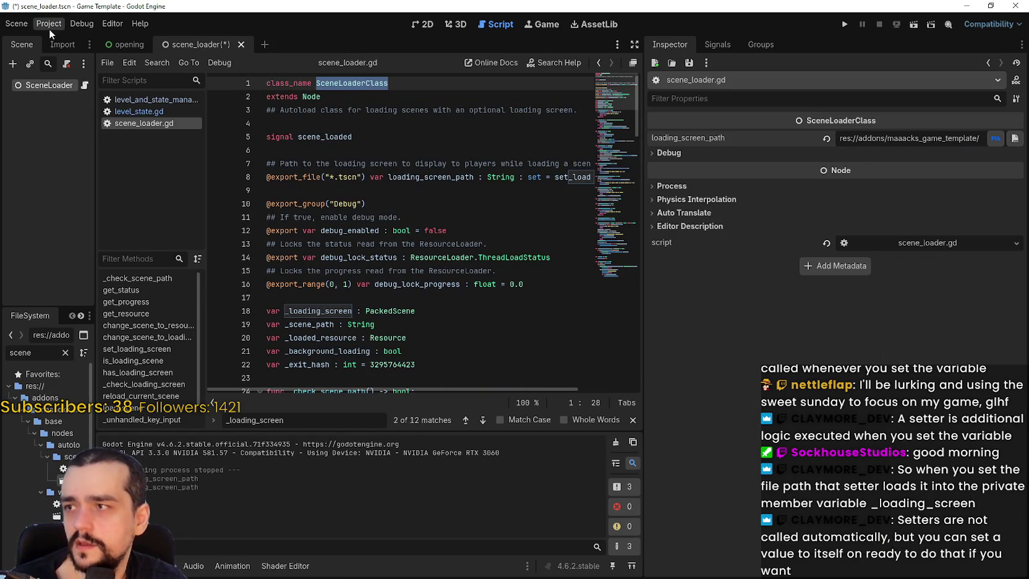
{"action": "left_click", "coordinate": [49, 23]}
{"action": "left_click", "coordinate": [62, 40]}
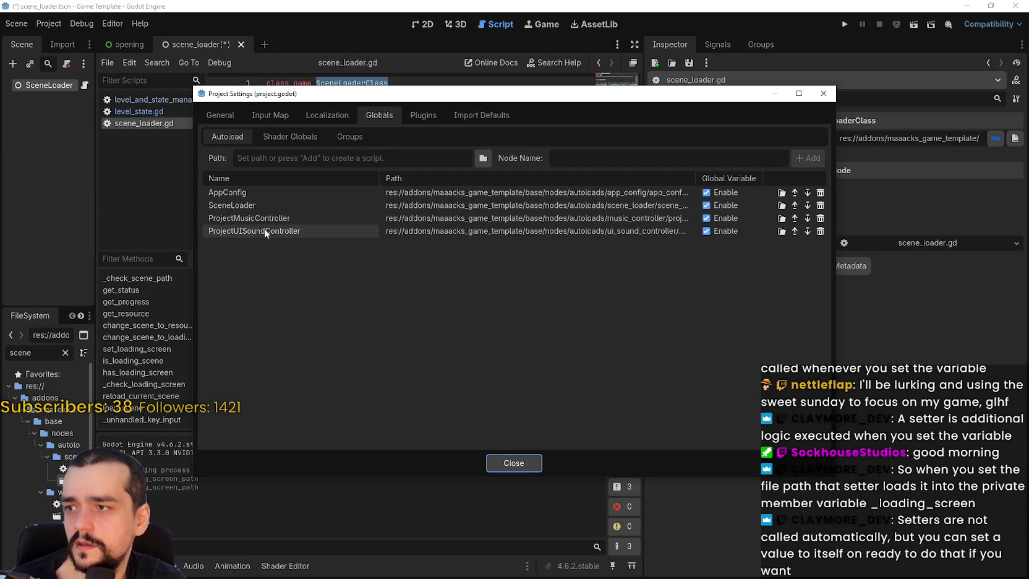
{"action": "left_click", "coordinate": [537, 464]}
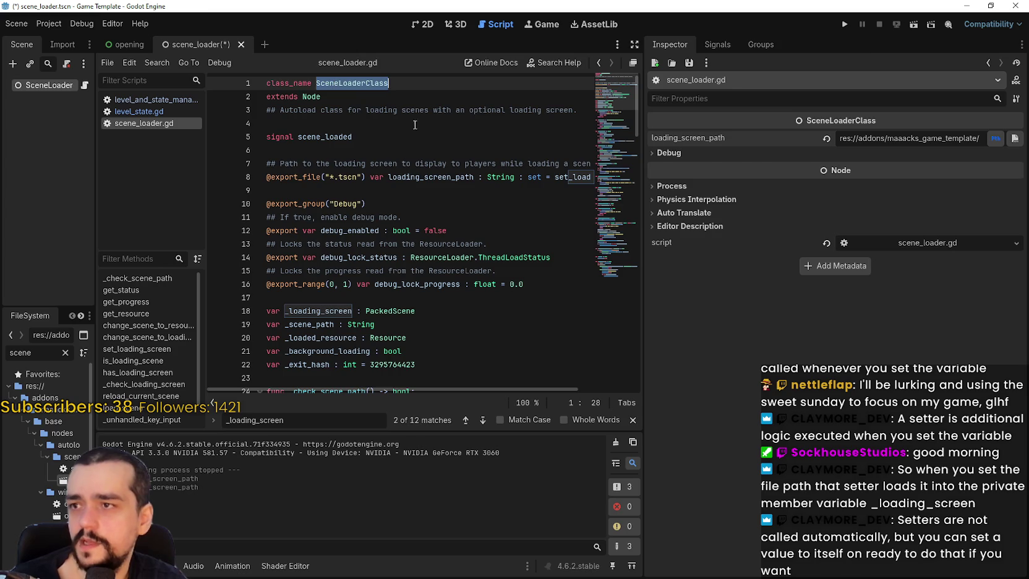
{"action": "key", "text": "alt+Tab"}
Step: Make line 1 of scene_loader.gd read 'class_name SceneLoaderClass', then reopen the autoload settings
{"action": "left_click", "coordinate": [598, 84]}
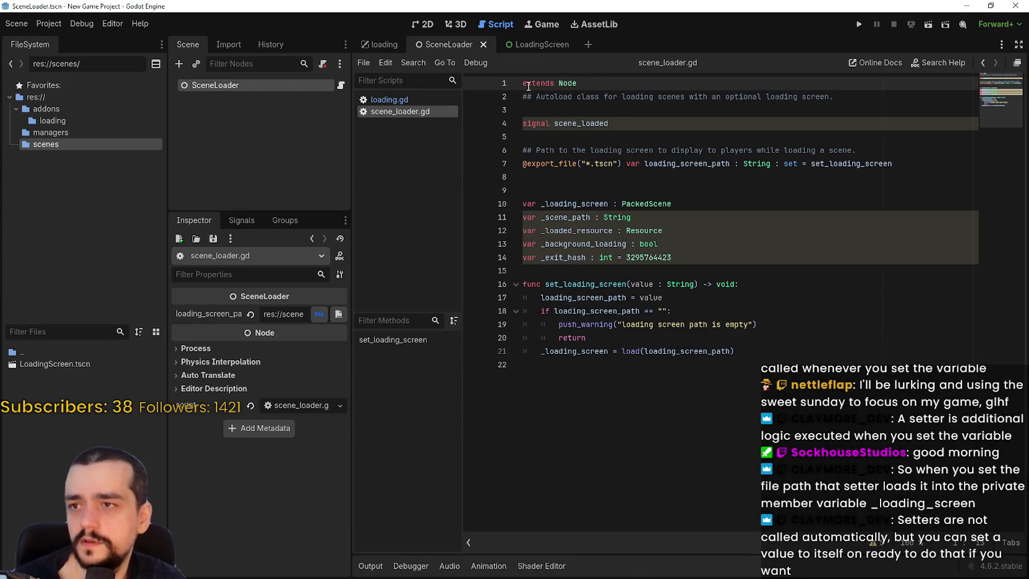
{"action": "left_click", "coordinate": [522, 82]}
{"action": "key", "text": "Return"}
{"action": "key", "text": "Up"}
{"action": "key", "text": "ctrl+v"}
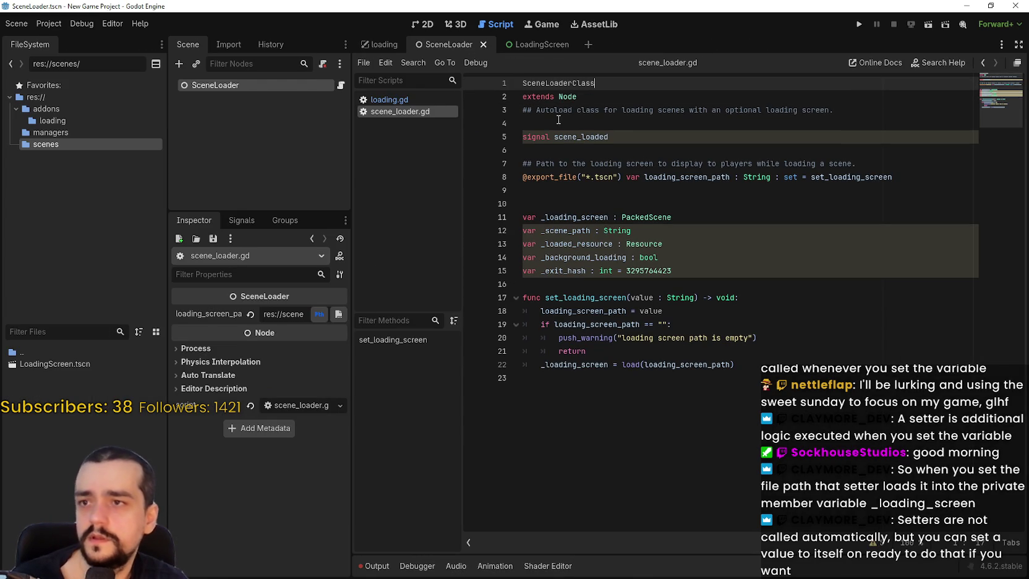
{"action": "key", "text": "ctrl+BackSpace"}
{"action": "type", "text": "cl"}
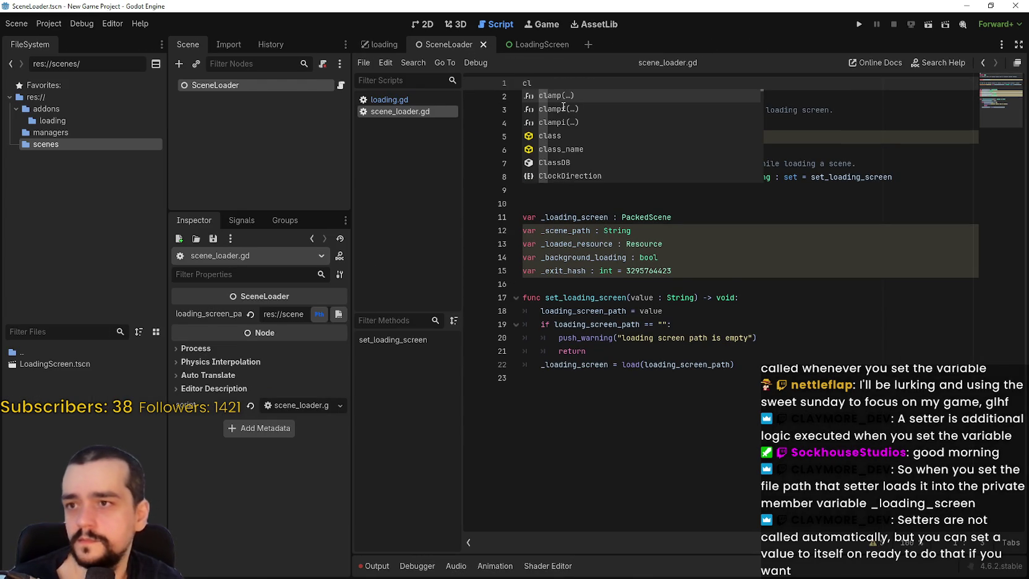
{"action": "key", "text": "ctrl+shift+k"}
{"action": "left_click", "coordinate": [599, 83]}
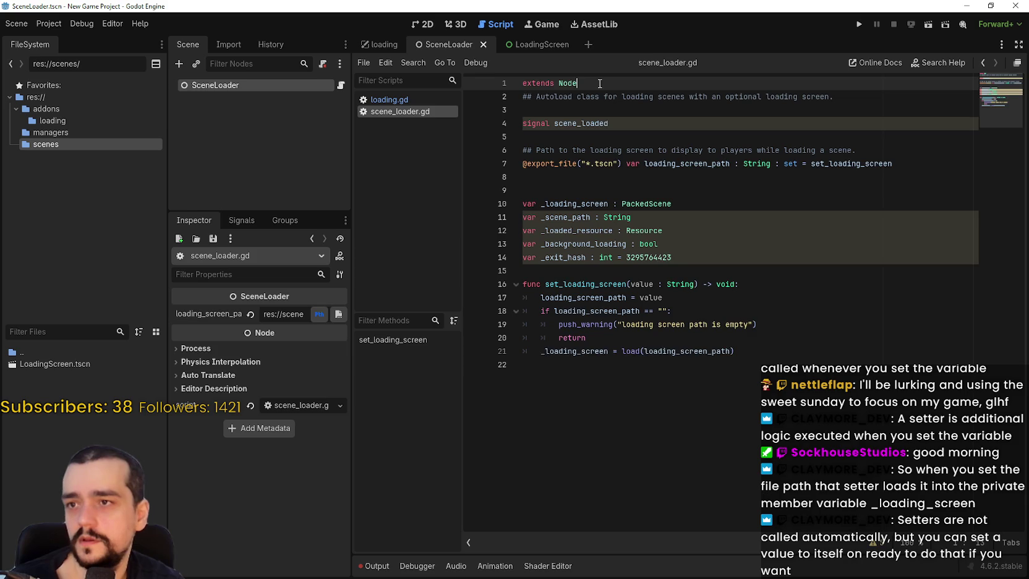
{"action": "key", "text": "ctrl+z"}
{"action": "key", "text": "ctrl+z"}
{"action": "key", "text": "Home"}
{"action": "type", "text": "class_name"}
{"action": "key", "text": "End"}
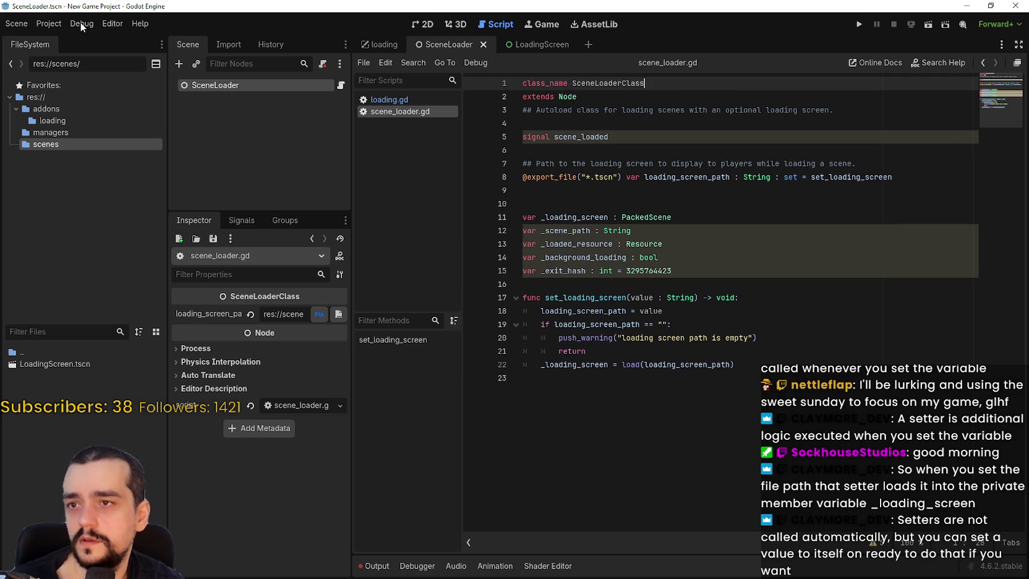
{"action": "left_click", "coordinate": [54, 24]}
{"action": "left_click", "coordinate": [56, 39]}
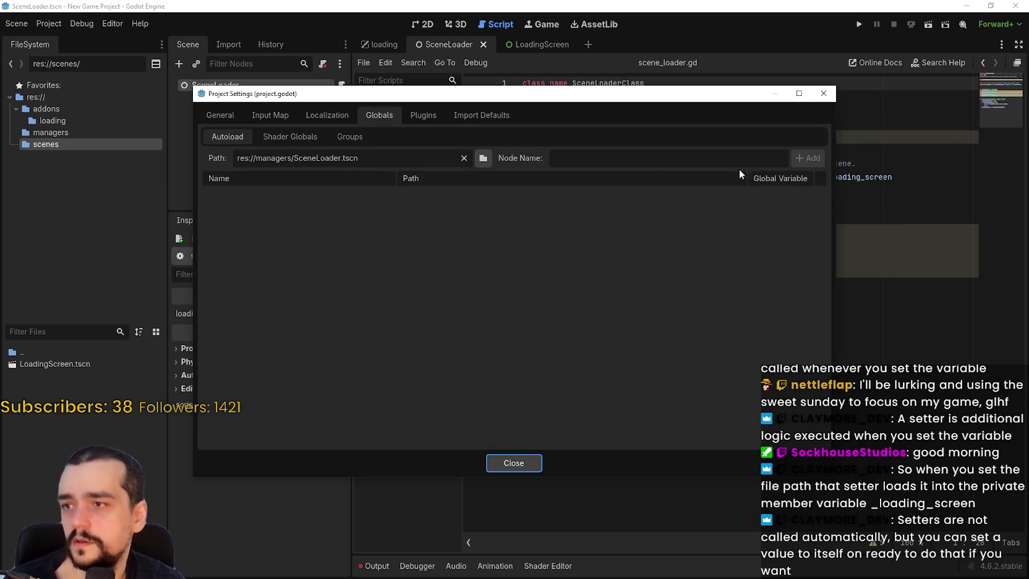
Step: Add res://managers/SceneLoader.tscn as the SceneLoader autoload, close settings, and run the game
{"action": "left_click", "coordinate": [399, 163]}
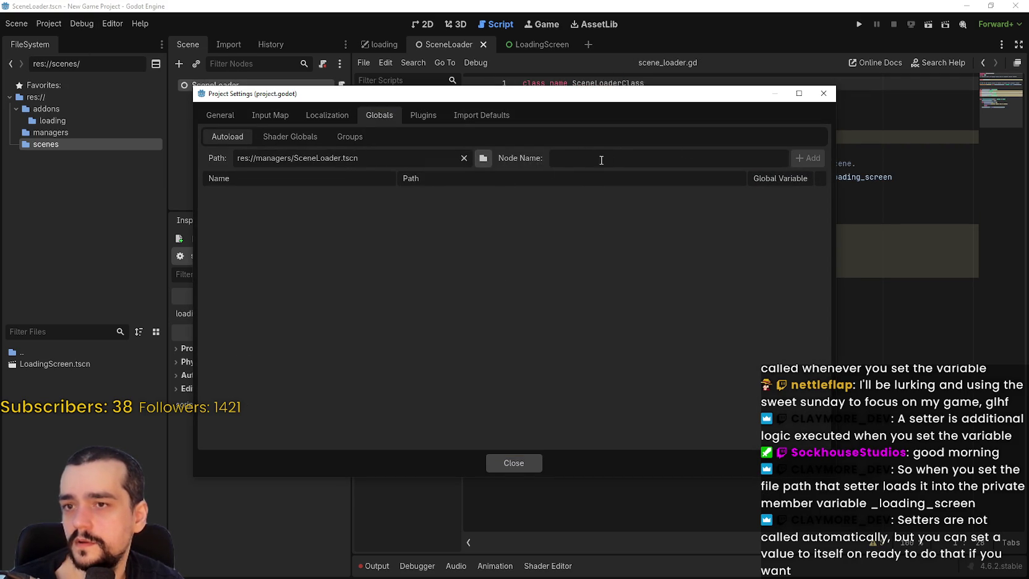
{"action": "left_click", "coordinate": [483, 158]}
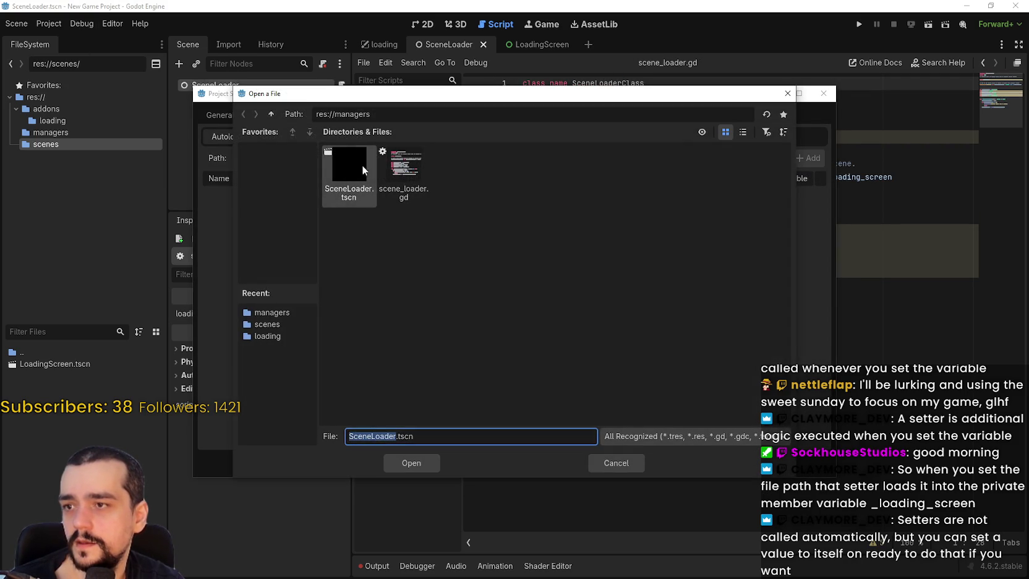
{"action": "double_click", "coordinate": [367, 163]}
{"action": "left_click", "coordinate": [797, 158]}
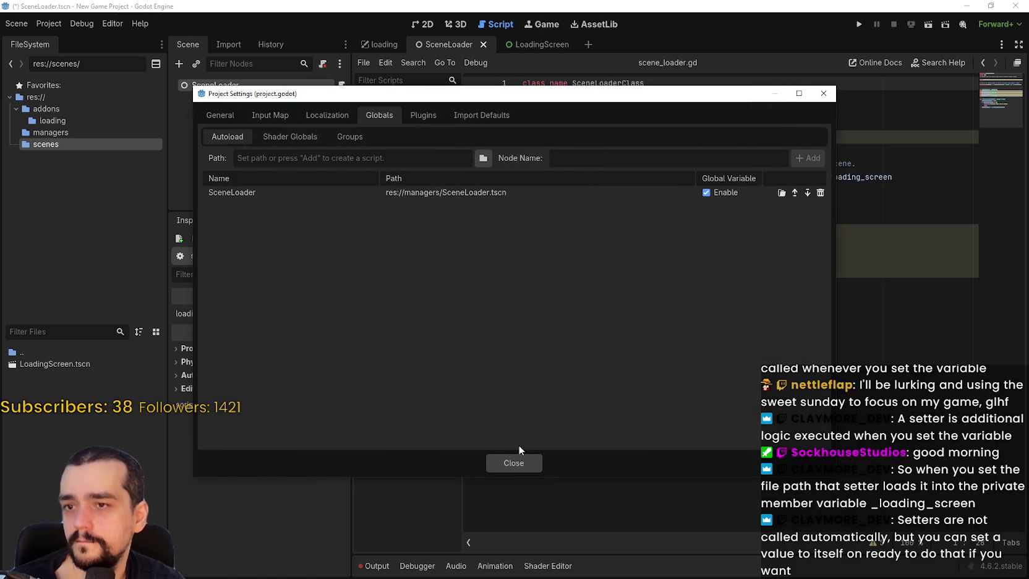
{"action": "left_click", "coordinate": [518, 462]}
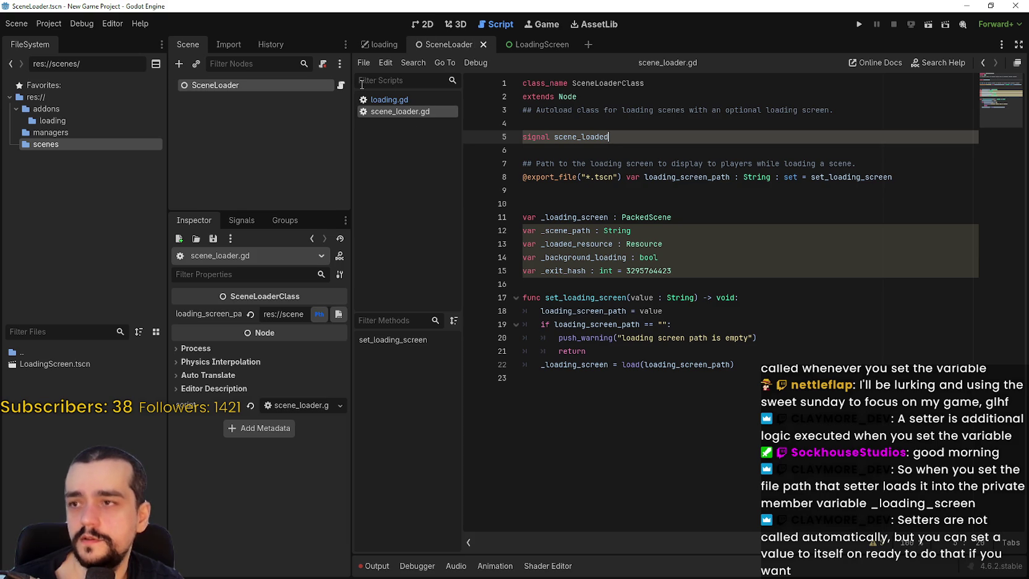
{"action": "left_click", "coordinate": [929, 26]}
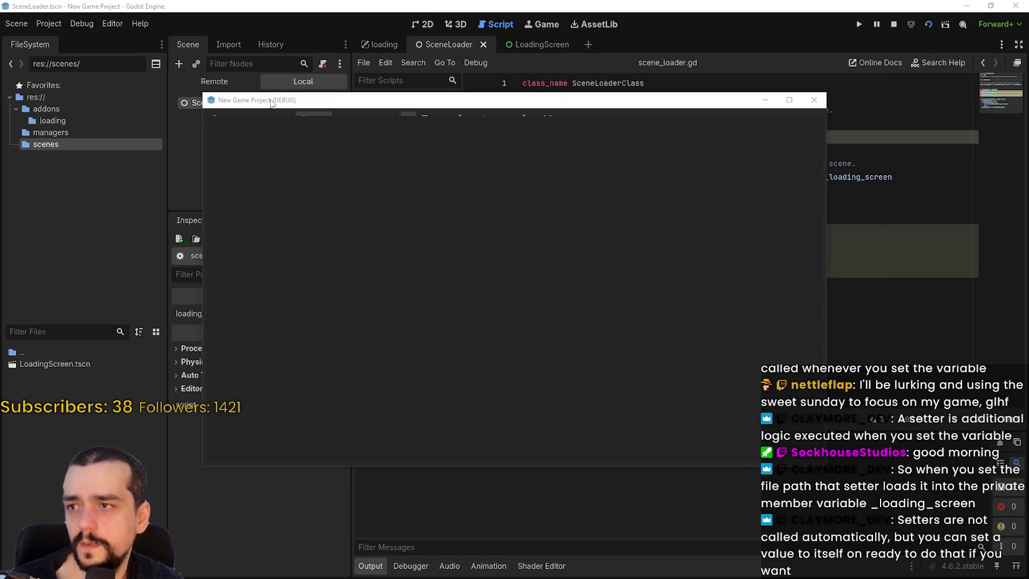
Step: In the Remote tree, check that SceneLoader's _loading_screen holds the loading screen, then stop the game
{"action": "left_click_drag", "start_coordinate": [262, 104], "coordinate": [450, 105]}
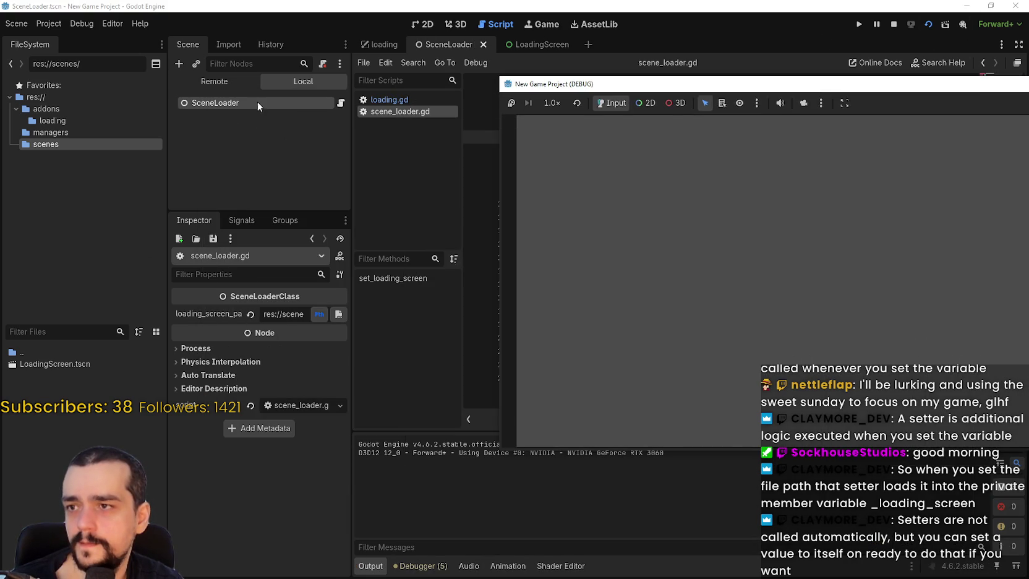
{"action": "left_click", "coordinate": [240, 83]}
{"action": "left_click", "coordinate": [222, 114]}
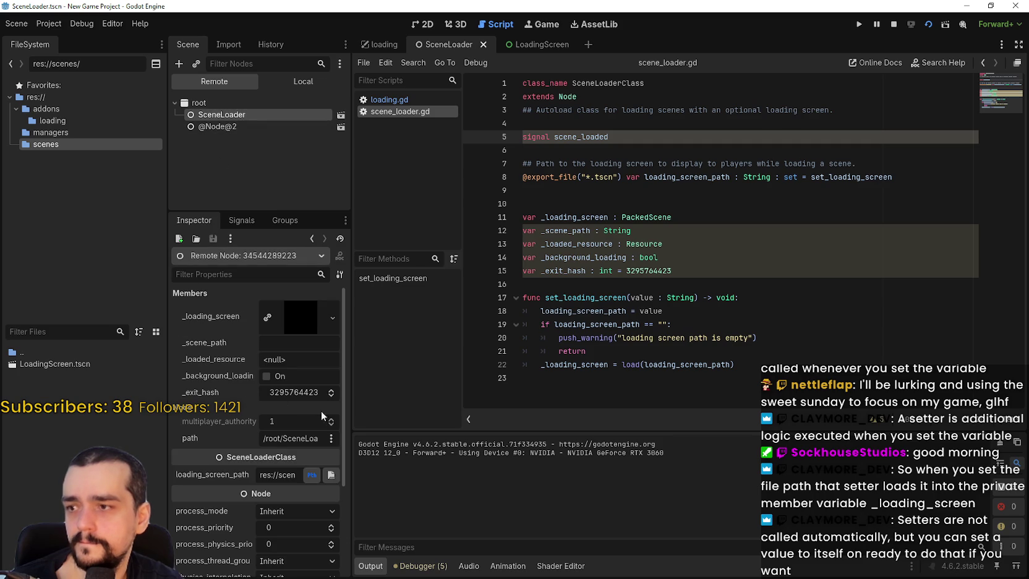
{"action": "left_click", "coordinate": [289, 325]}
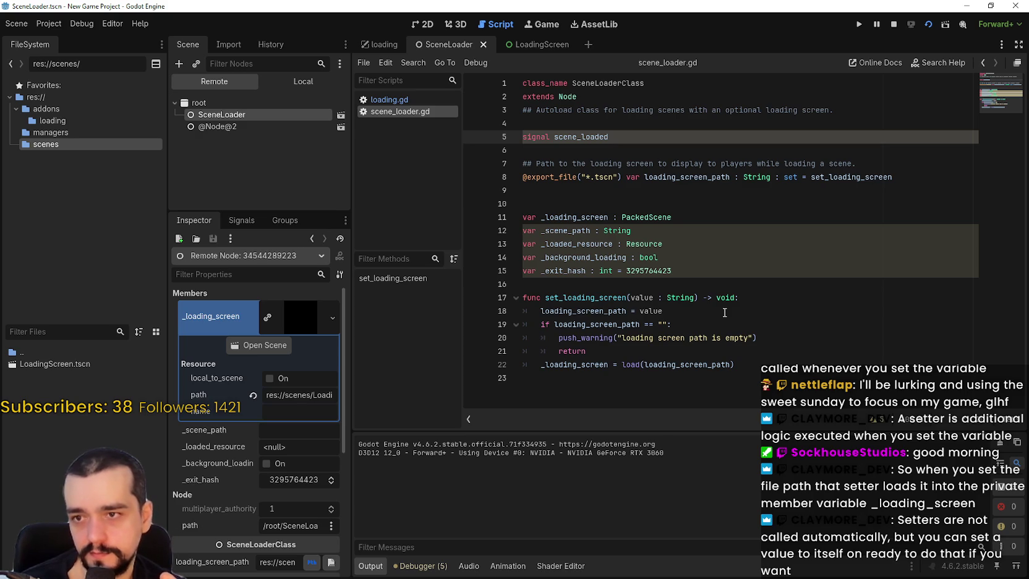
{"action": "left_click", "coordinate": [893, 24]}
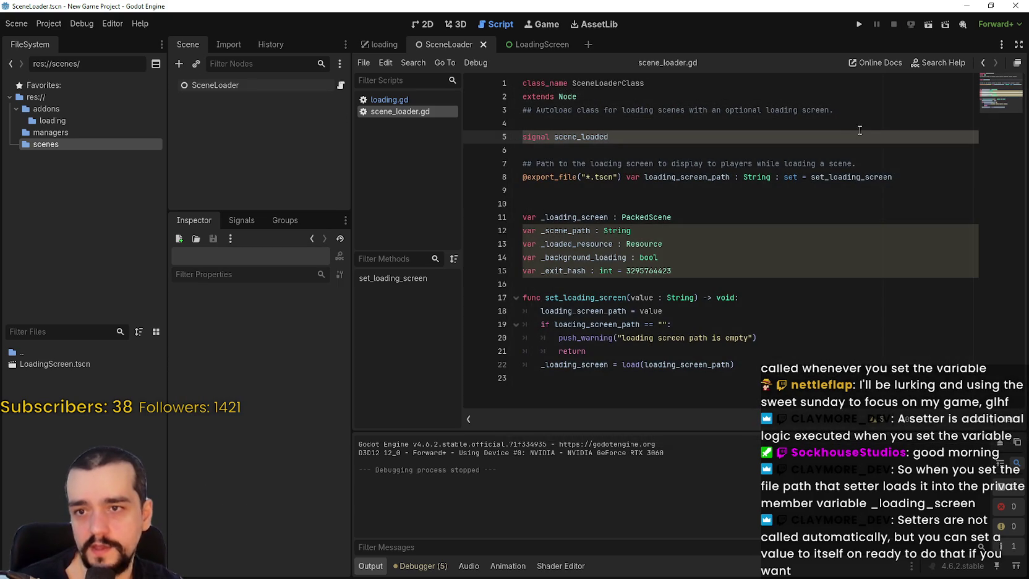
Step: Delete the set_loading_screen setter on line 8 and run, finding remote _loading_screen null
{"action": "double_click", "coordinate": [846, 177]}
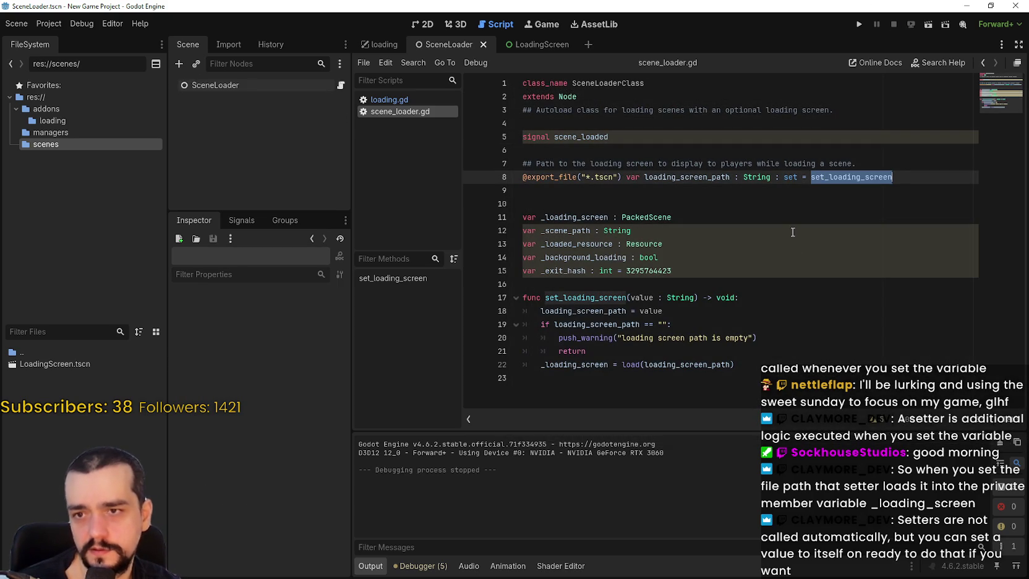
{"action": "key", "text": "BackSpace"}
{"action": "key", "text": "BackSpace"}
{"action": "key", "text": "BackSpace"}
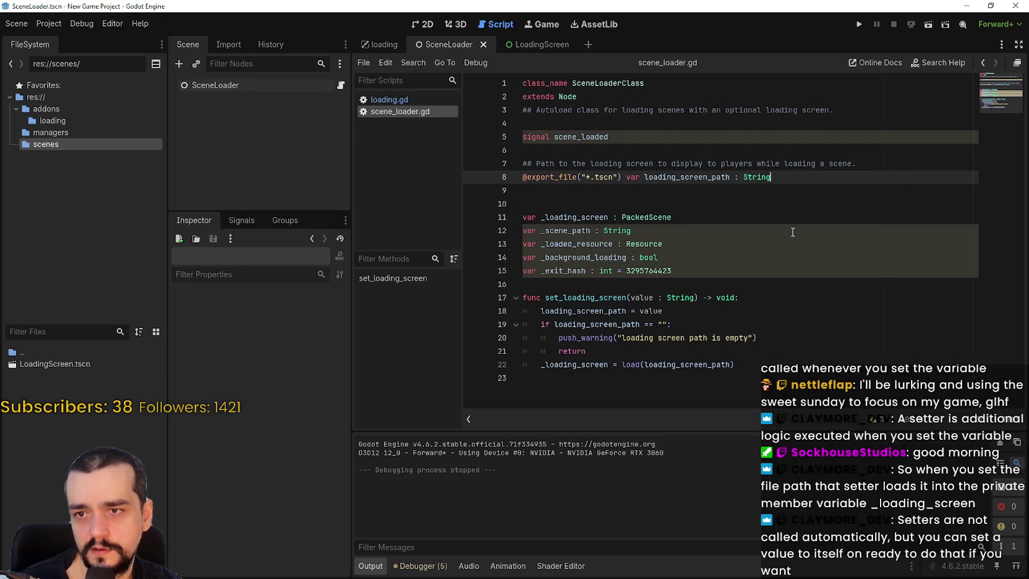
{"action": "left_click", "coordinate": [928, 24]}
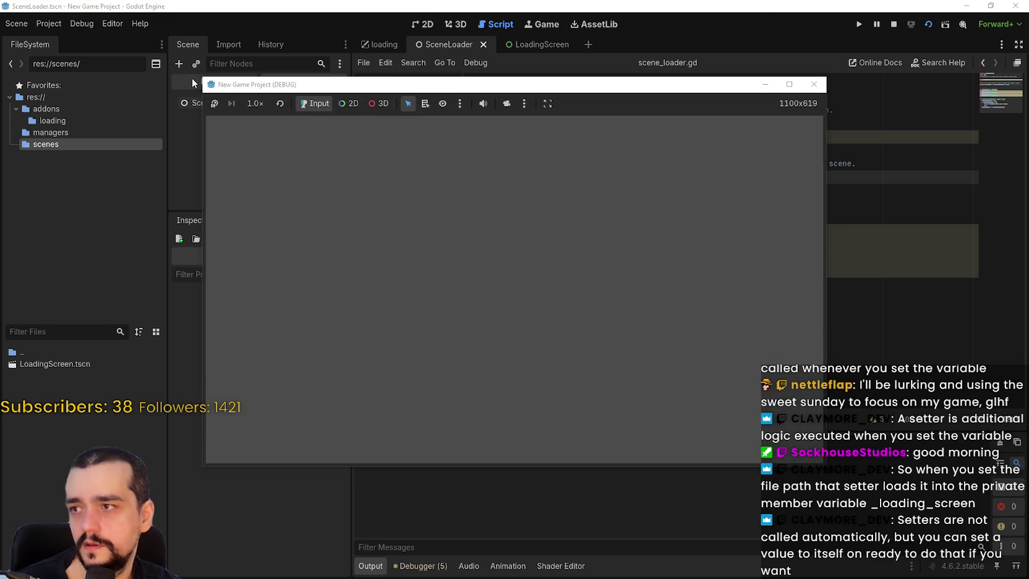
{"action": "left_click", "coordinate": [194, 83]}
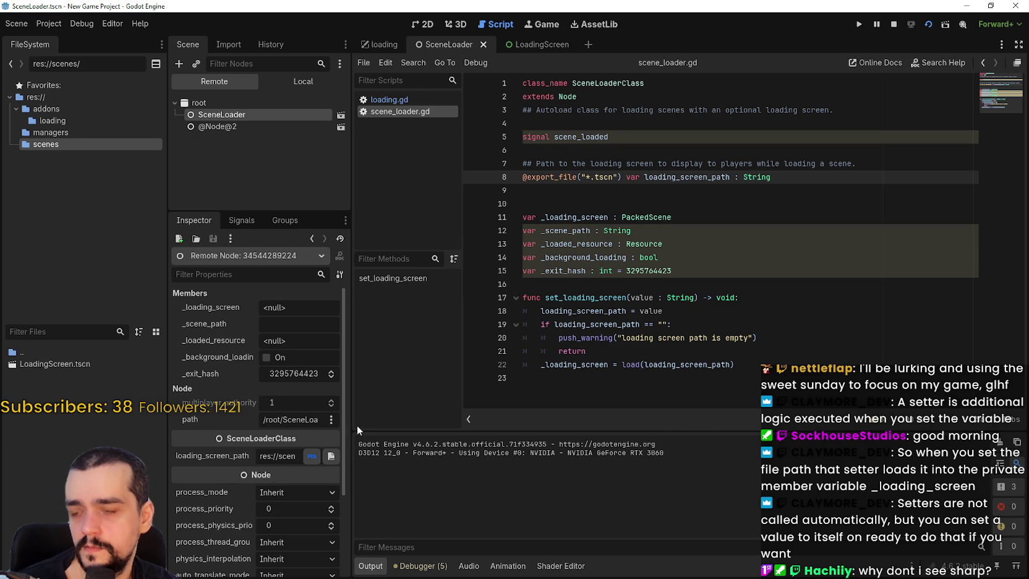
{"action": "mouse_move", "coordinate": [352, 425]}
{"action": "left_mouse_down"}
{"action": "mouse_move", "coordinate": [518, 434]}
{"action": "mouse_move", "coordinate": [400, 417]}
{"action": "mouse_move", "coordinate": [468, 433]}
{"action": "left_mouse_up"}
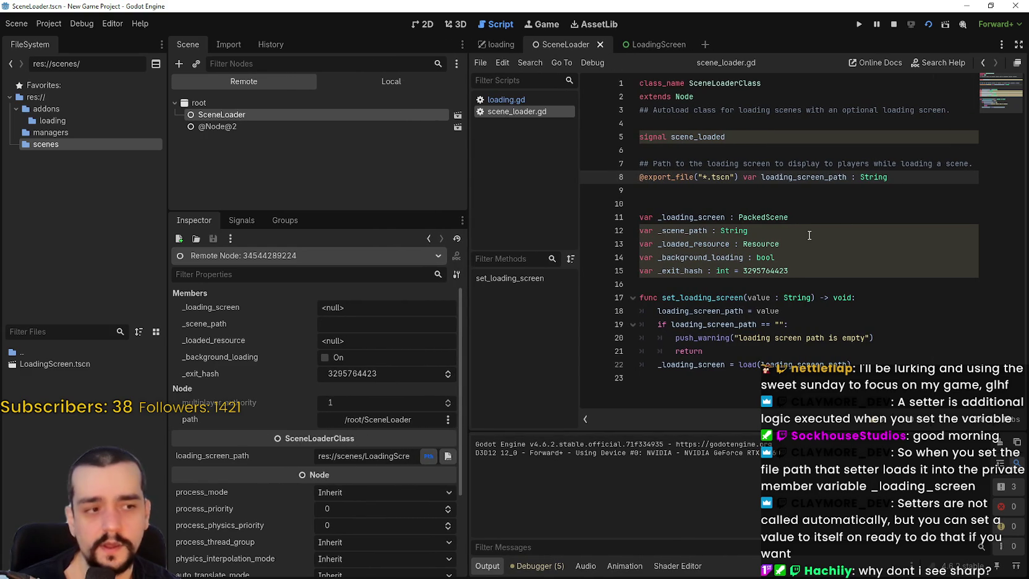
{"action": "left_click", "coordinate": [739, 231]}
{"action": "left_click", "coordinate": [893, 24]}
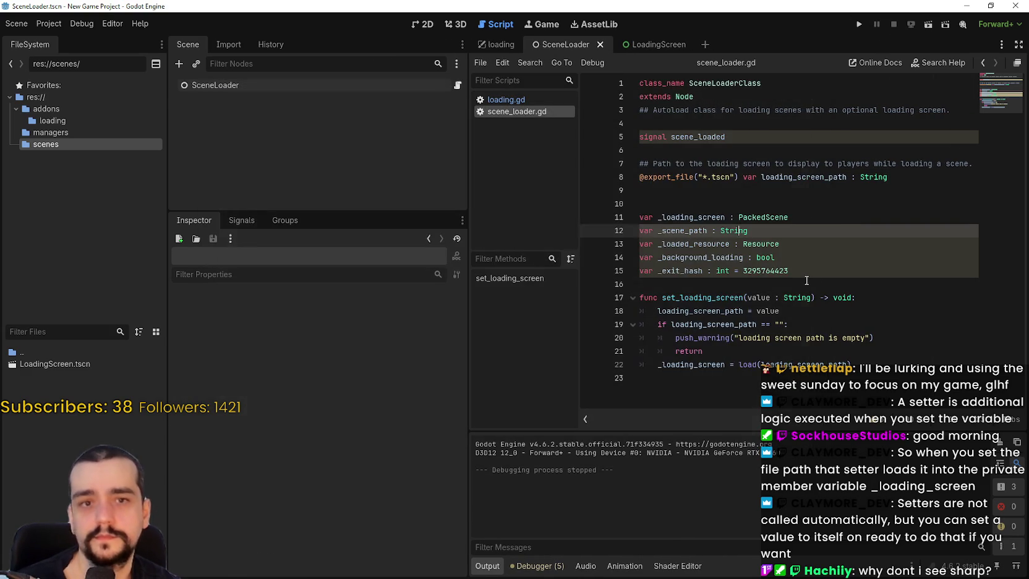
Step: Undo to restore the set_loading_screen setter on line 8 and save scene_loader.gd
{"action": "key", "text": "ctrl+z"}
{"action": "left_click", "coordinate": [838, 189]}
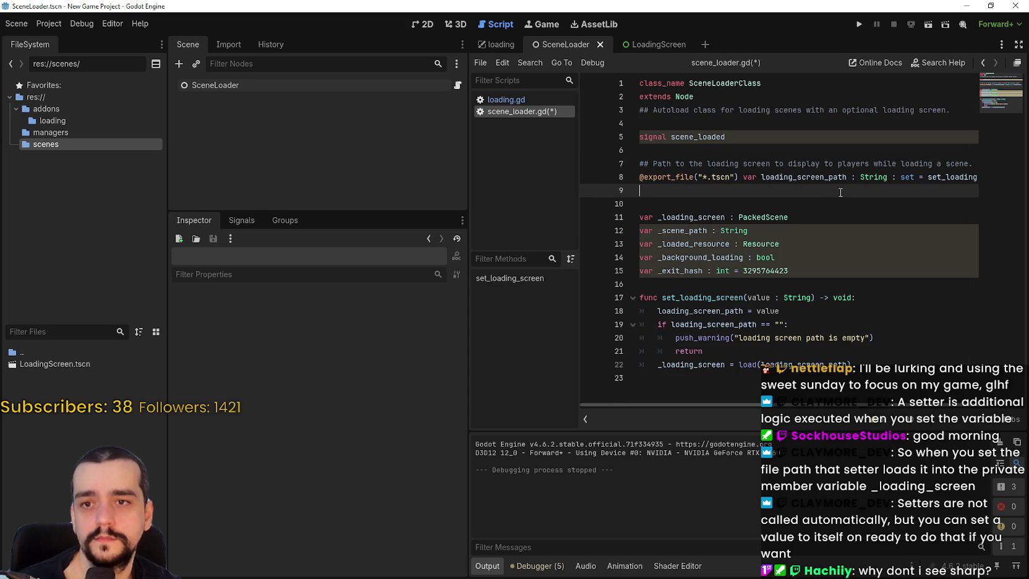
{"action": "left_click_drag", "start_coordinate": [468, 338], "coordinate": [333, 328]}
{"action": "left_click", "coordinate": [836, 202]}
{"action": "key", "text": "ctrl+s"}
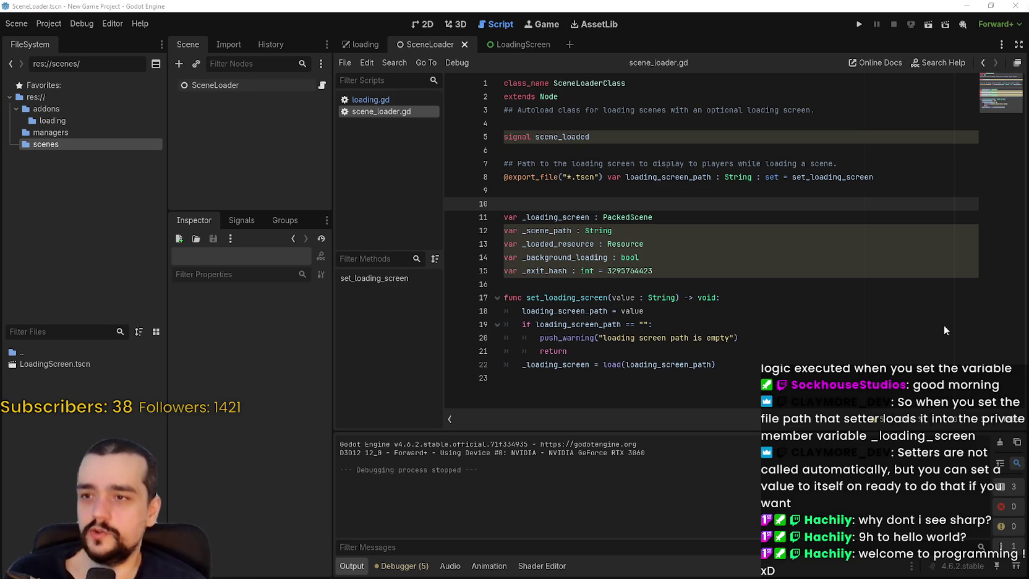
Step: Look over the set_loading_screen function, then select the SceneLoader node to view its properties
{"action": "left_click", "coordinate": [699, 241]}
{"action": "left_click", "coordinate": [685, 284]}
{"action": "left_click", "coordinate": [909, 189]}
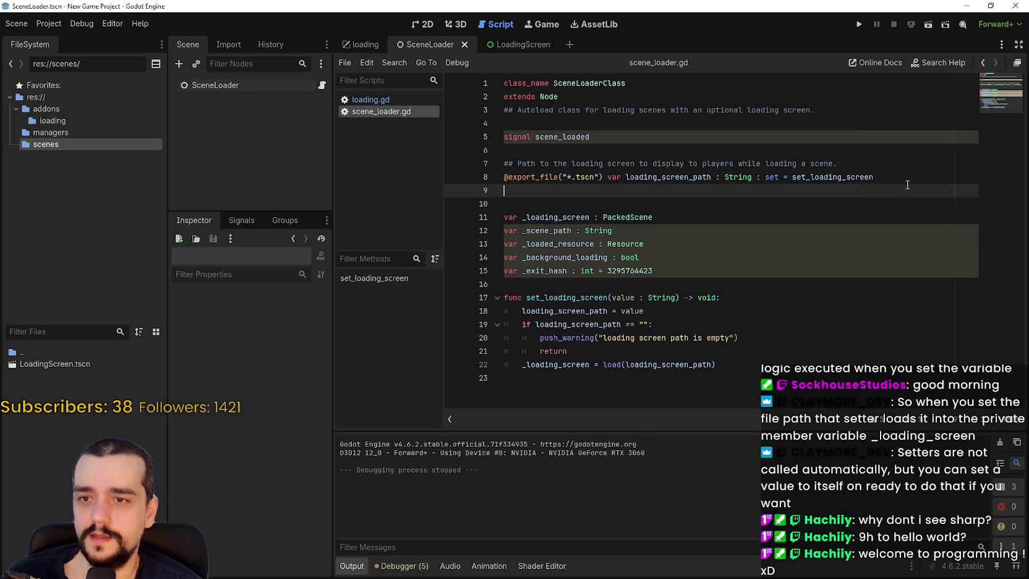
{"action": "left_click", "coordinate": [743, 324]}
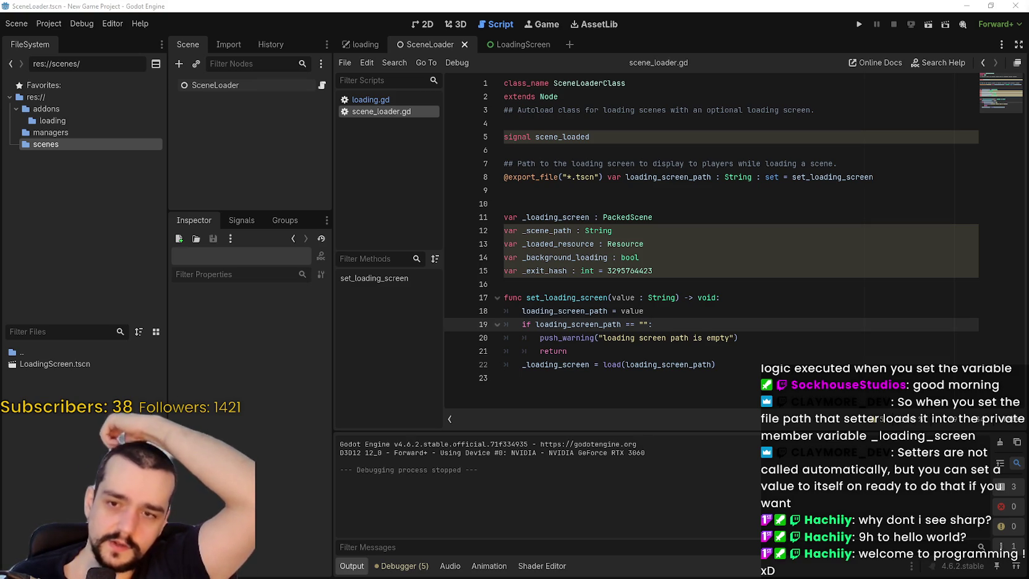
{"action": "key", "text": "Up"}
{"action": "key", "text": "Up"}
{"action": "key", "text": "Up"}
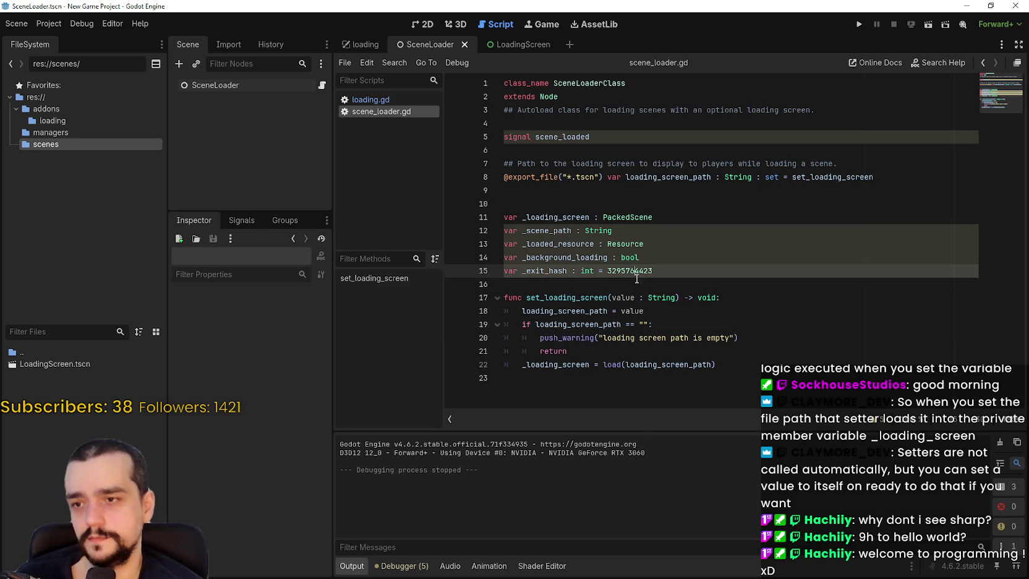
{"action": "left_click", "coordinate": [701, 204]}
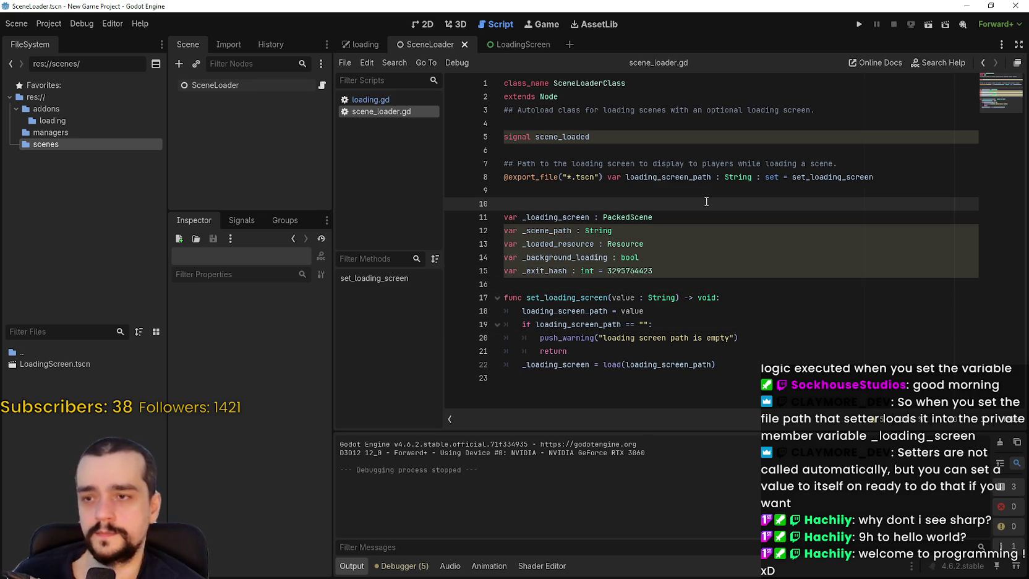
{"action": "left_click", "coordinate": [263, 80]}
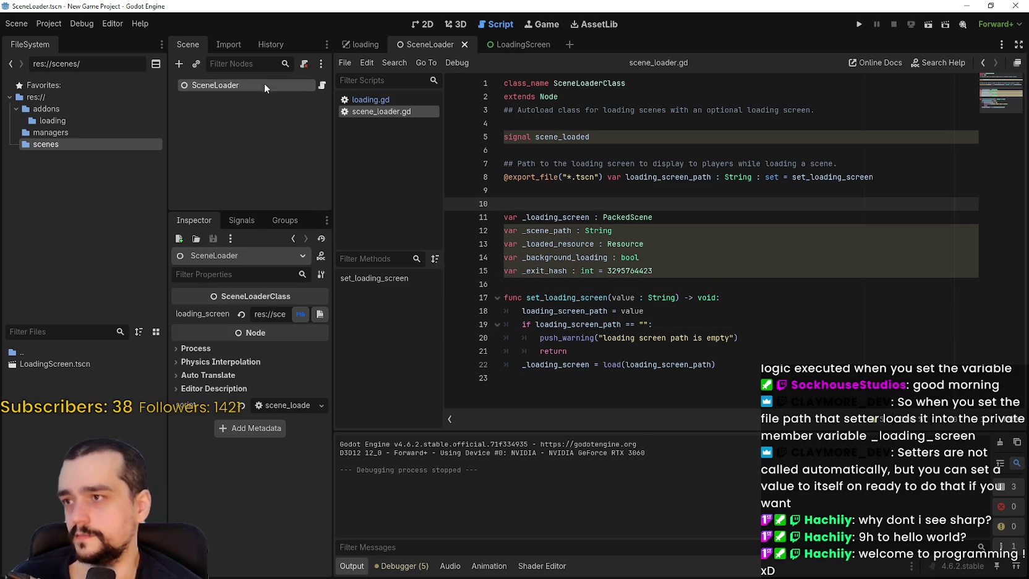
Step: Run the Game Template project and move its game window aside
{"action": "left_click_drag", "start_coordinate": [332, 353], "coordinate": [403, 353]}
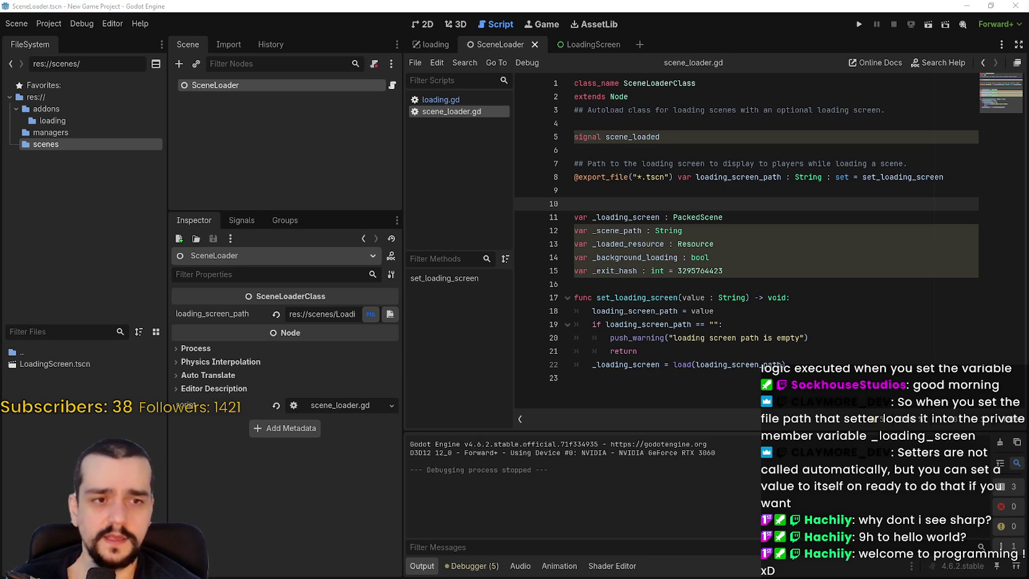
{"action": "left_click", "coordinate": [699, 190]}
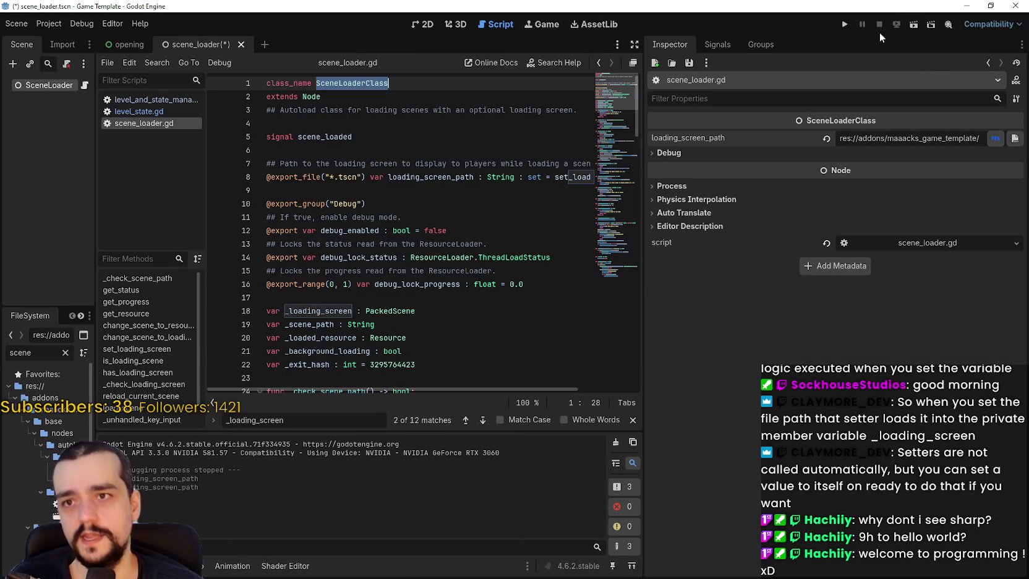
{"action": "left_click", "coordinate": [844, 24]}
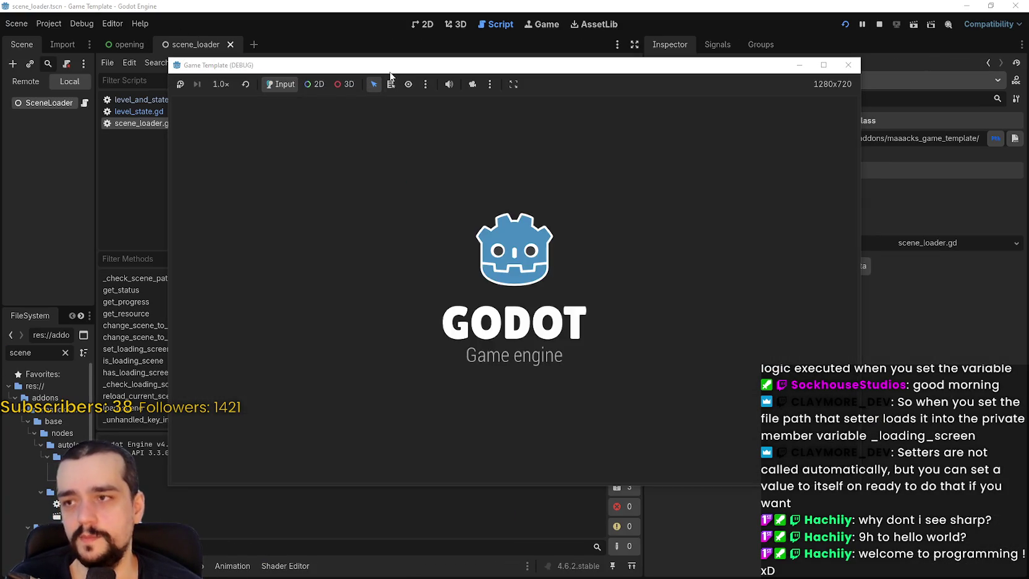
{"action": "left_click_drag", "start_coordinate": [392, 73], "coordinate": [445, 35]}
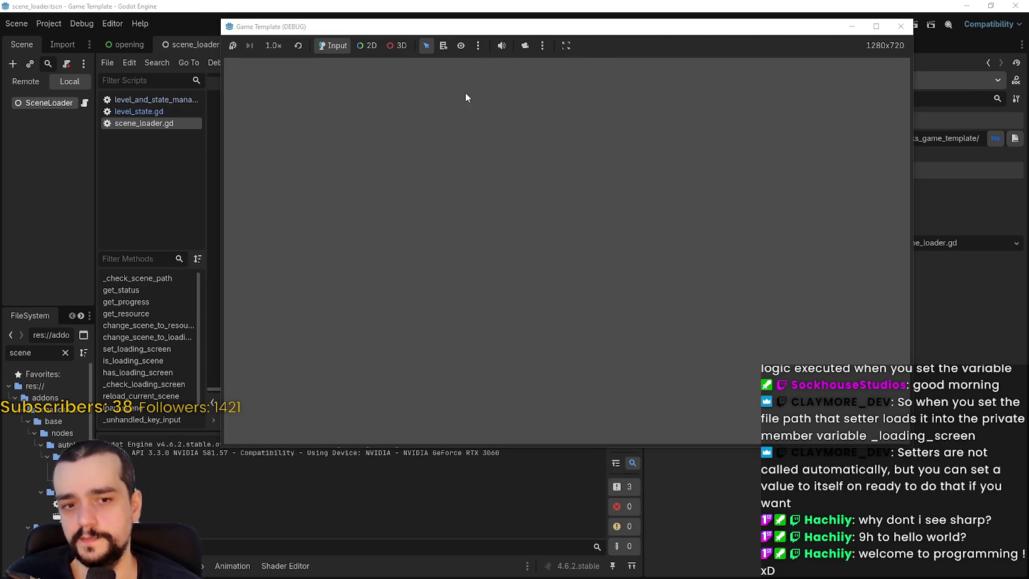
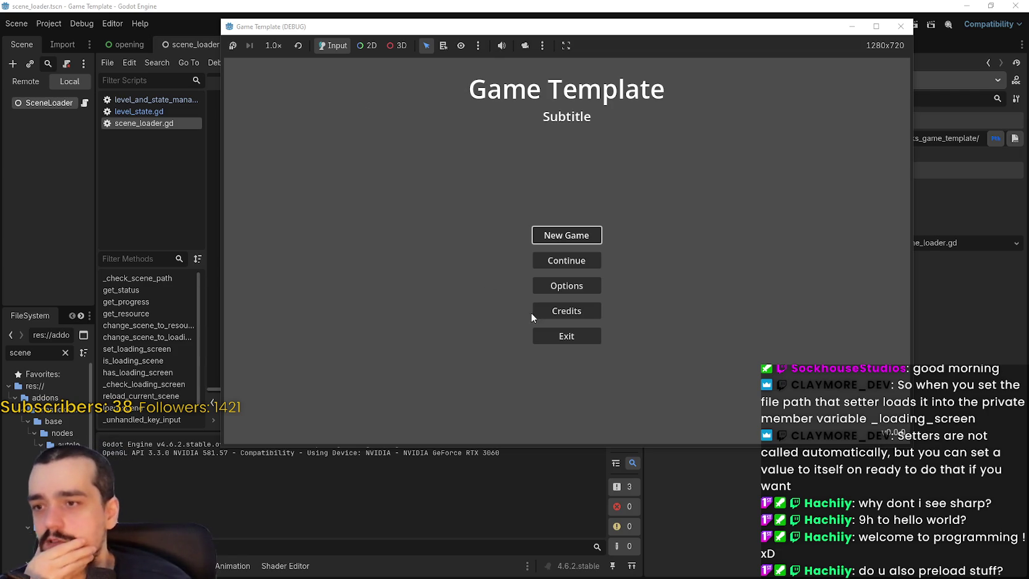
Step: Start a New Game, close the Tutorial message to reach Example Level #2, then stop the run
{"action": "left_click", "coordinate": [575, 265]}
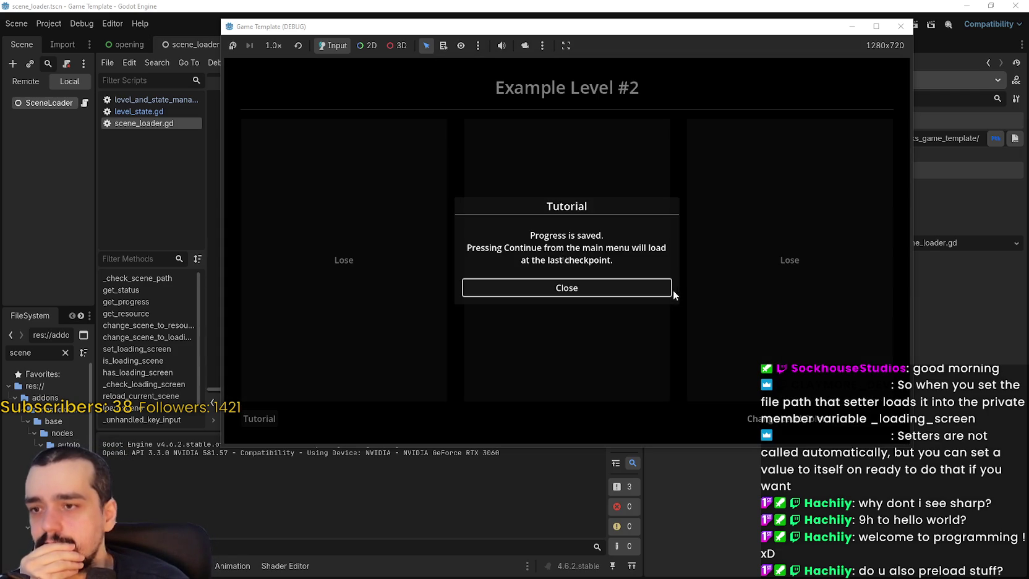
{"action": "left_click", "coordinate": [626, 286]}
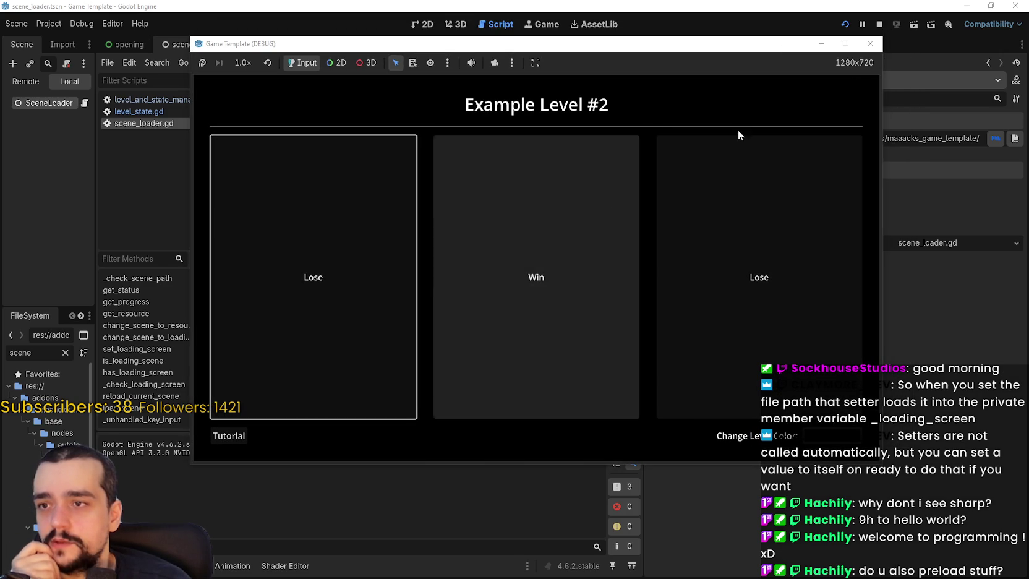
{"action": "left_click", "coordinate": [878, 25]}
Step: Widen the script editor and read the opening part of scene_loader.gd, around line 29
{"action": "scroll", "coordinate": [460, 339], "scroll_direction": "down", "scroll_amount": 4}
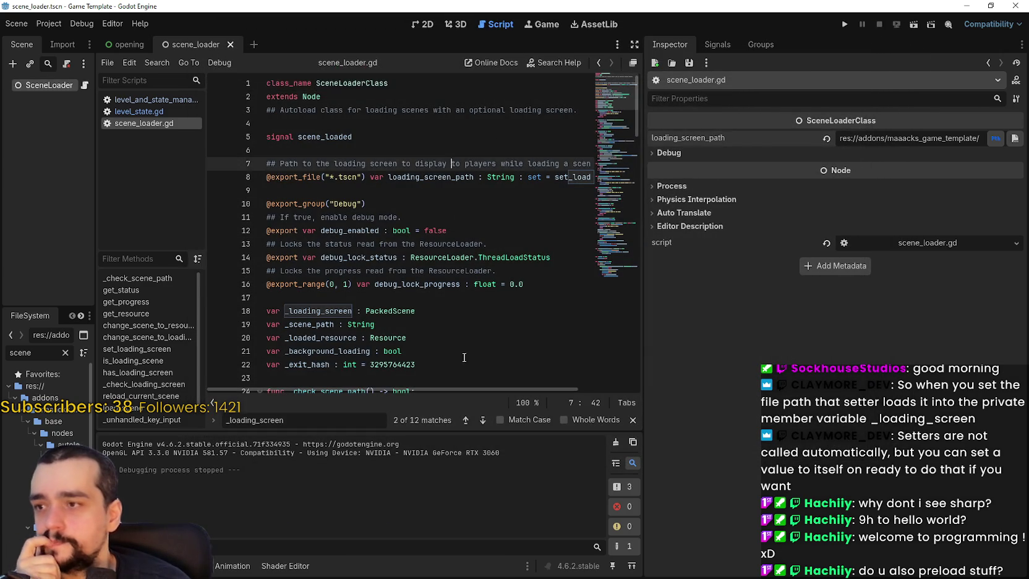
{"action": "left_click_drag", "start_coordinate": [644, 303], "coordinate": [803, 303]}
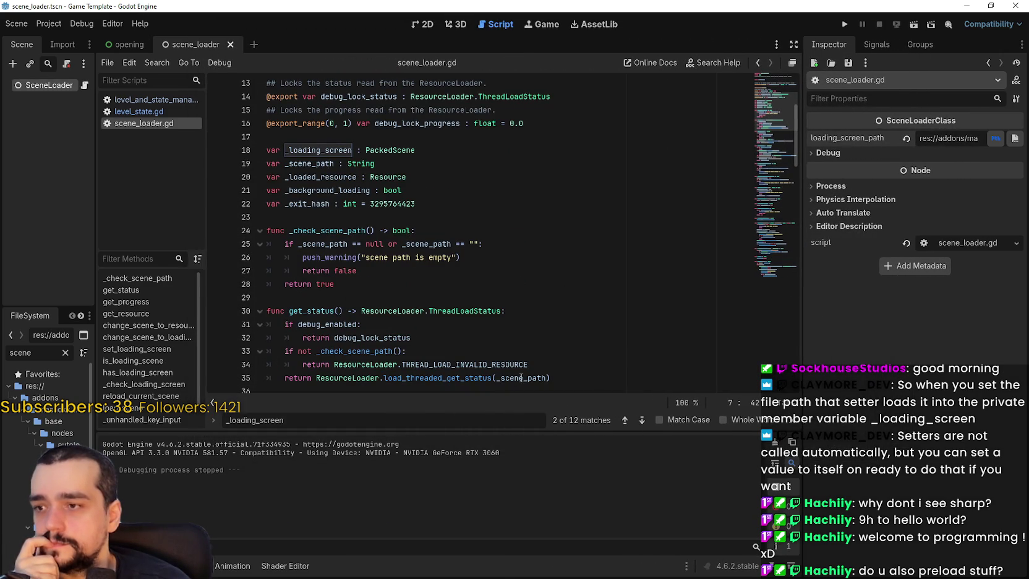
{"action": "left_click", "coordinate": [745, 418]}
{"action": "left_click", "coordinate": [562, 324]}
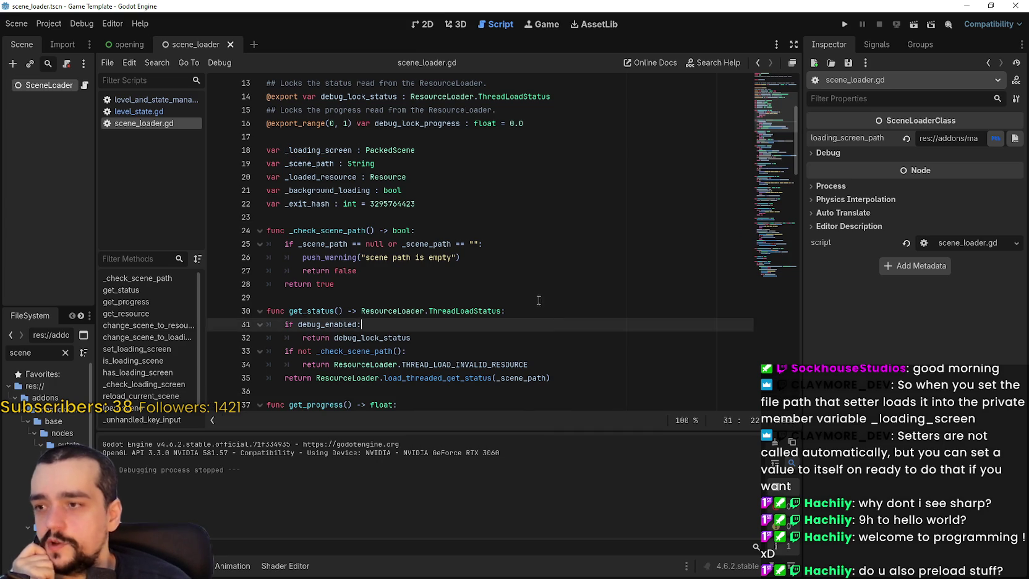
{"action": "scroll", "coordinate": [505, 298], "scroll_direction": "up", "scroll_amount": 1}
{"action": "left_click", "coordinate": [501, 332]}
{"action": "scroll", "coordinate": [502, 326], "scroll_direction": "up", "scroll_amount": 3}
{"action": "scroll", "coordinate": [499, 322], "scroll_direction": "down", "scroll_amount": 11}
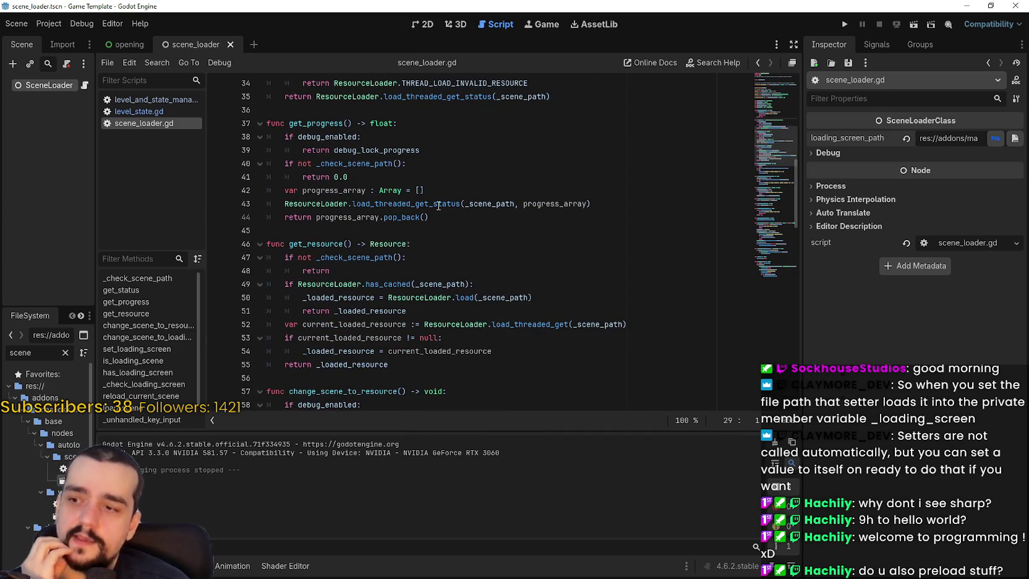
Step: Review scene_loader.gd from line 45 down through lines 78–81
{"action": "left_click", "coordinate": [456, 236]}
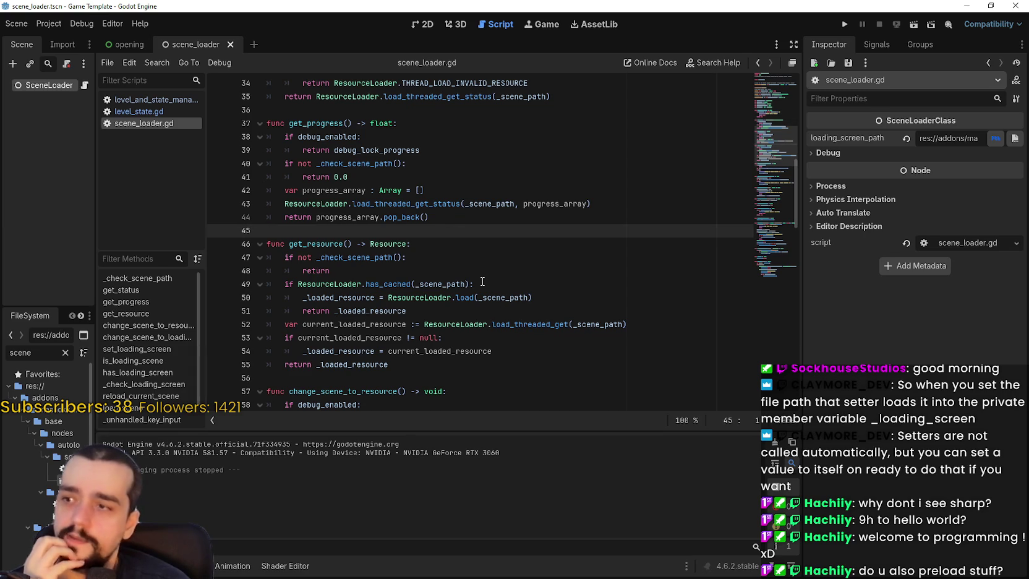
{"action": "scroll", "coordinate": [482, 282], "scroll_direction": "down", "scroll_amount": 2}
{"action": "scroll", "coordinate": [481, 281], "scroll_direction": "down", "scroll_amount": 7}
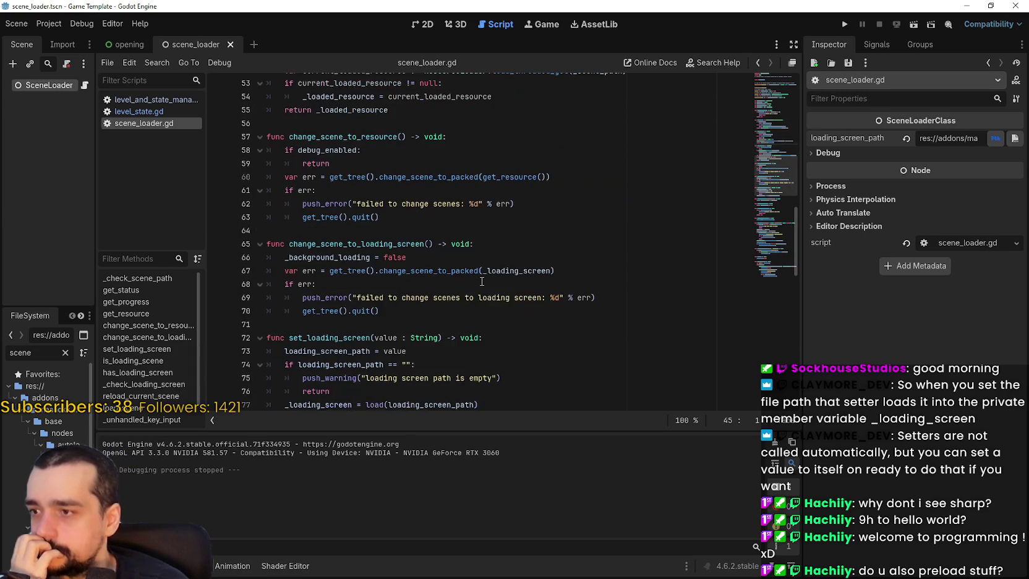
{"action": "scroll", "coordinate": [482, 281], "scroll_direction": "down", "scroll_amount": 1}
{"action": "left_click", "coordinate": [503, 259]}
{"action": "left_click", "coordinate": [509, 247]}
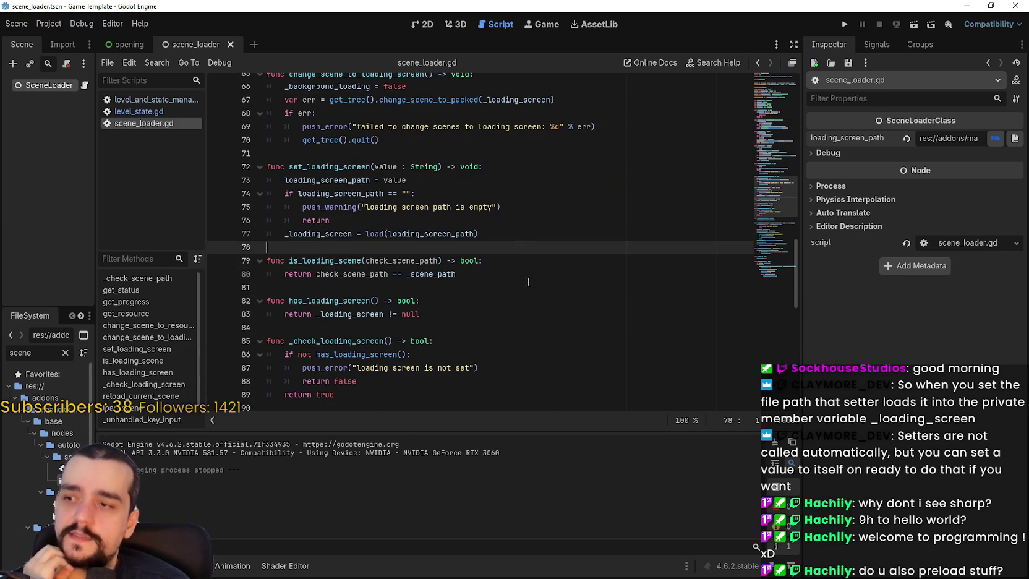
{"action": "left_click", "coordinate": [426, 277]}
{"action": "left_click", "coordinate": [445, 286]}
Step: Continue reading the script past line 98 toward its end
{"action": "scroll", "coordinate": [547, 329], "scroll_direction": "down", "scroll_amount": 1}
{"action": "scroll", "coordinate": [547, 329], "scroll_direction": "down", "scroll_amount": 5}
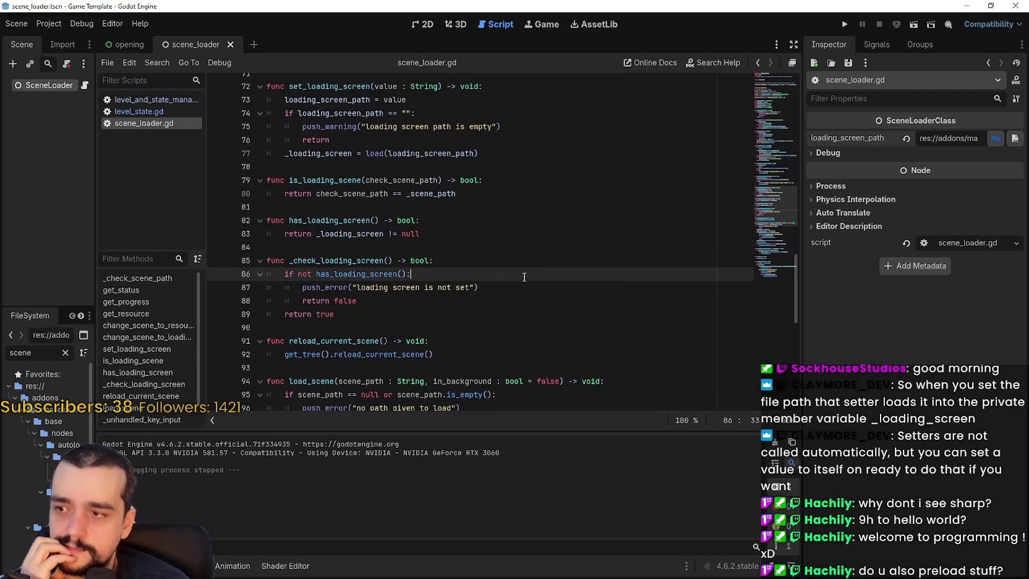
{"action": "left_click", "coordinate": [506, 276]}
{"action": "scroll", "coordinate": [507, 279], "scroll_direction": "down", "scroll_amount": 3}
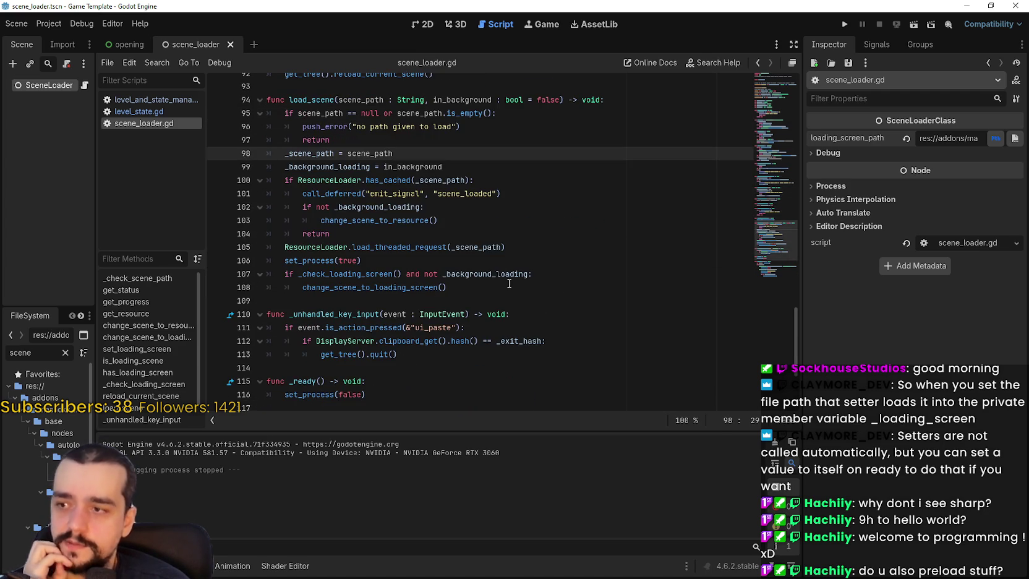
{"action": "scroll", "coordinate": [506, 282], "scroll_direction": "down", "scroll_amount": 4}
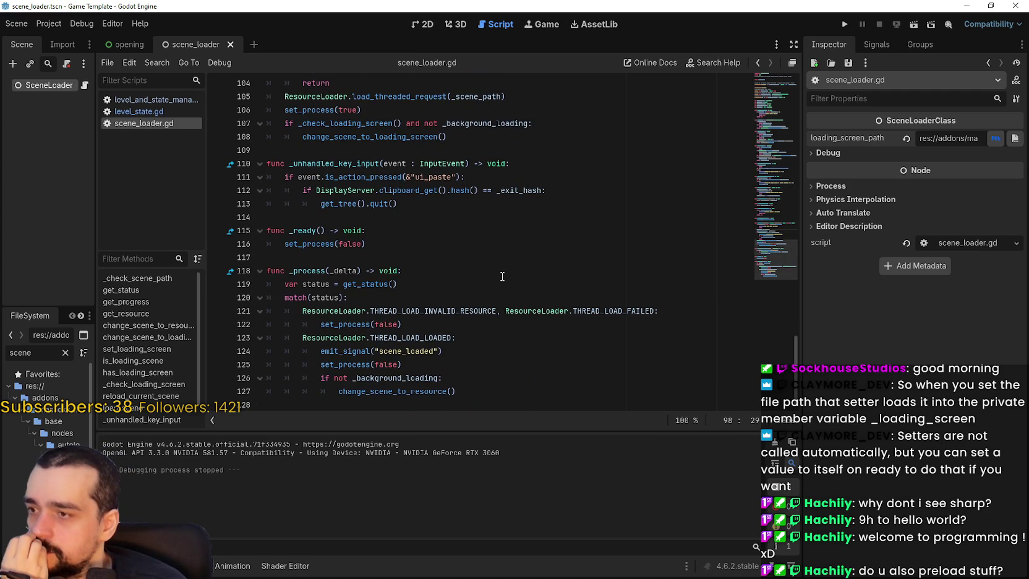
Step: Inspect the _ready block and highlight the set_process calls on lines 106 and 116
{"action": "left_click_drag", "start_coordinate": [367, 244], "coordinate": [267, 230]}
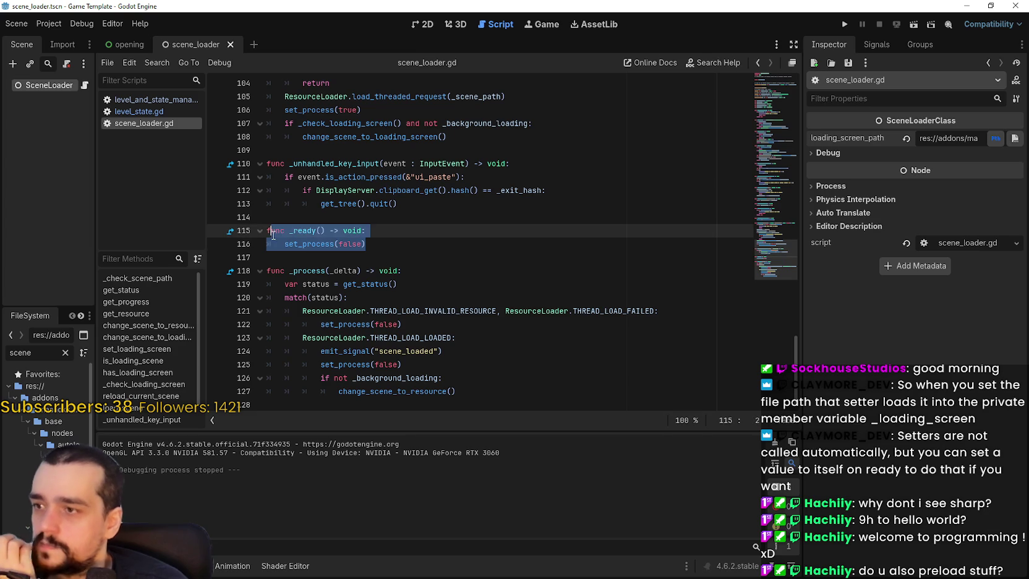
{"action": "left_click", "coordinate": [419, 264]}
{"action": "left_click_drag", "start_coordinate": [409, 243], "coordinate": [284, 246]}
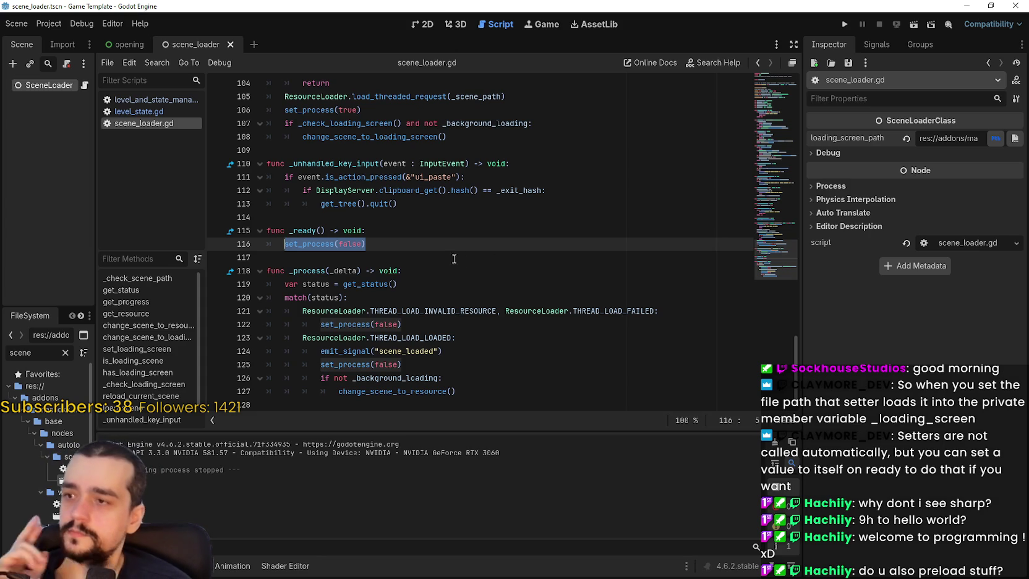
{"action": "double_click", "coordinate": [326, 244]}
{"action": "scroll", "coordinate": [326, 242], "scroll_direction": "up", "scroll_amount": 4}
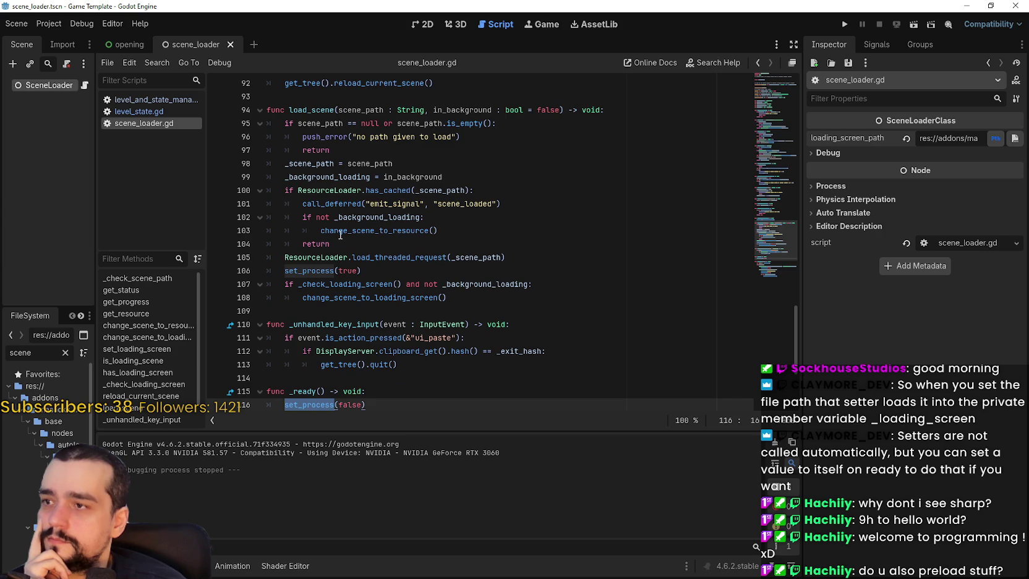
{"action": "double_click", "coordinate": [315, 270]}
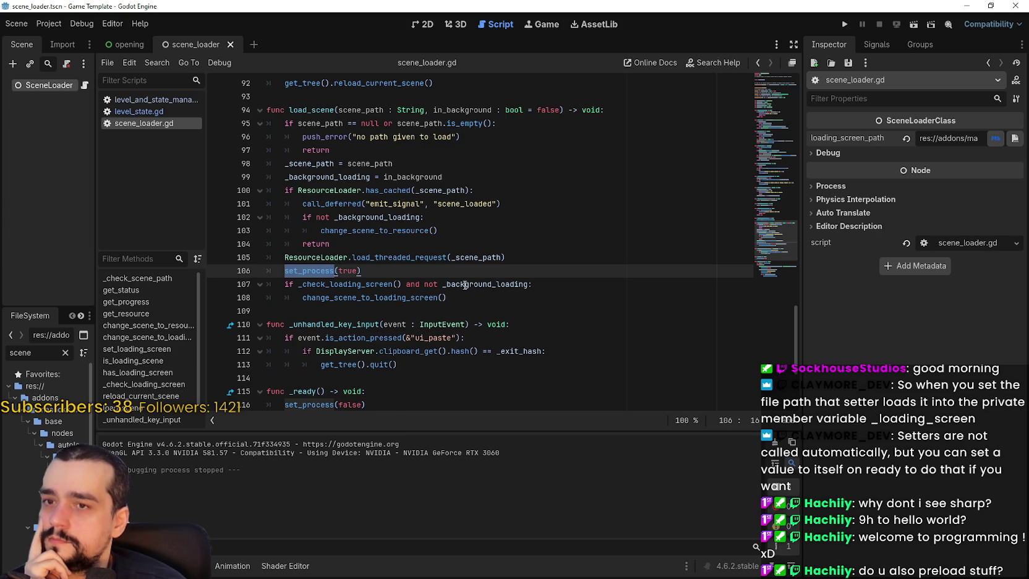
Step: Return to the top of the script and check lines 17–18
{"action": "scroll", "coordinate": [424, 260], "scroll_direction": "up", "scroll_amount": 1}
{"action": "scroll", "coordinate": [424, 259], "scroll_direction": "up", "scroll_amount": 10}
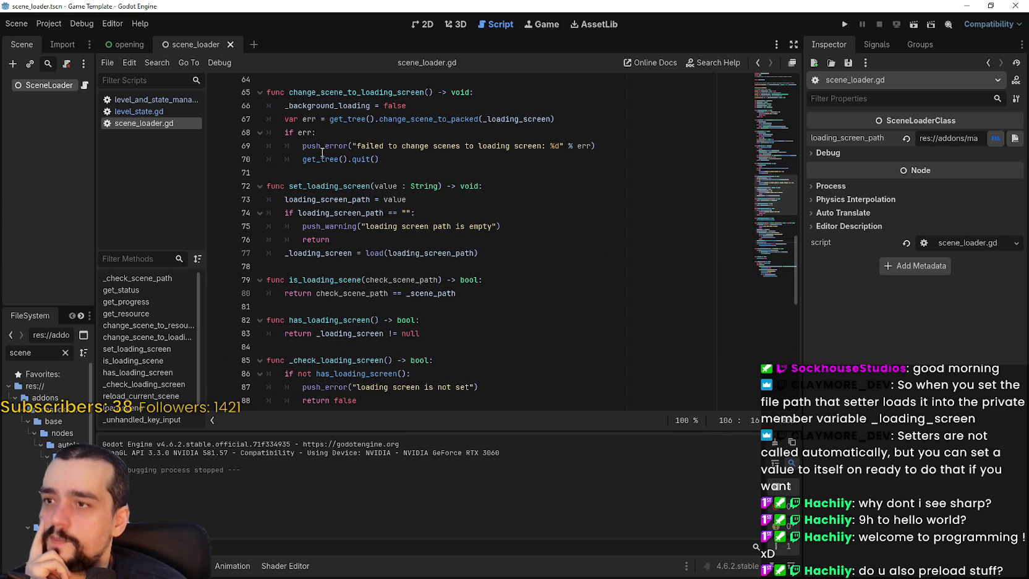
{"action": "scroll", "coordinate": [421, 307], "scroll_direction": "up", "scroll_amount": 2}
{"action": "scroll", "coordinate": [421, 307], "scroll_direction": "up", "scroll_amount": 8}
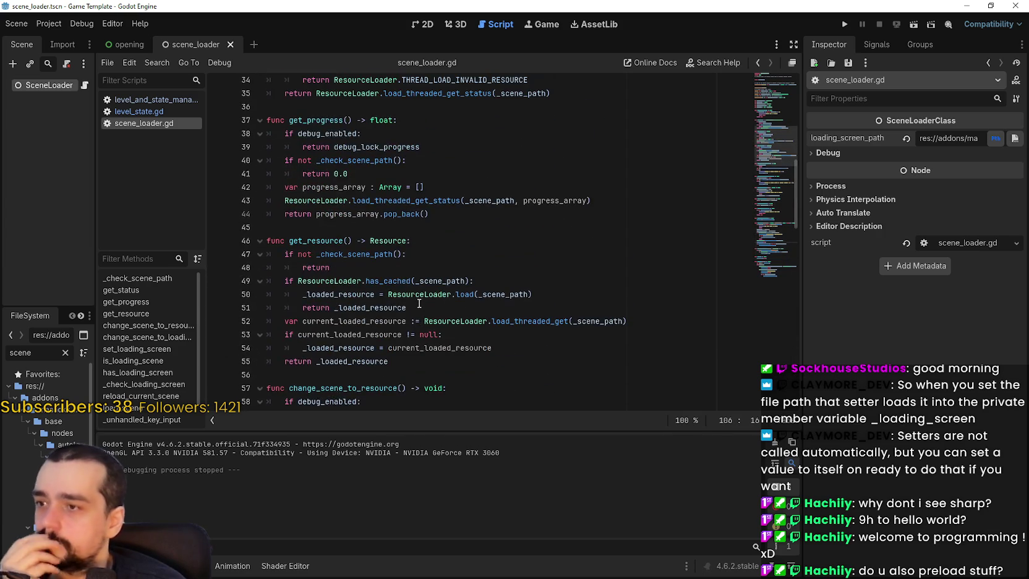
{"action": "scroll", "coordinate": [415, 298], "scroll_direction": "up", "scroll_amount": 3}
{"action": "scroll", "coordinate": [414, 296], "scroll_direction": "up", "scroll_amount": 5}
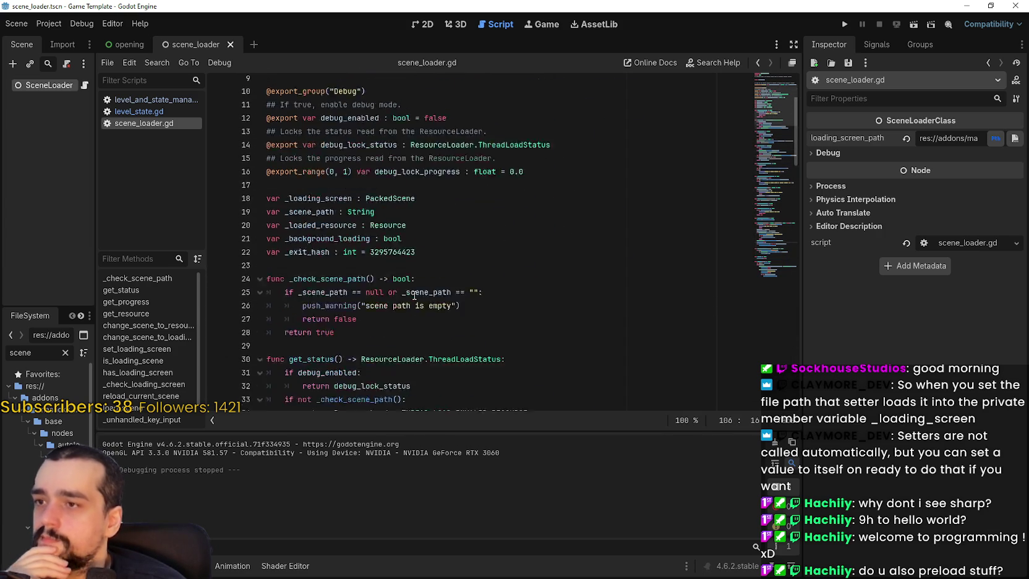
{"action": "left_click", "coordinate": [458, 254]}
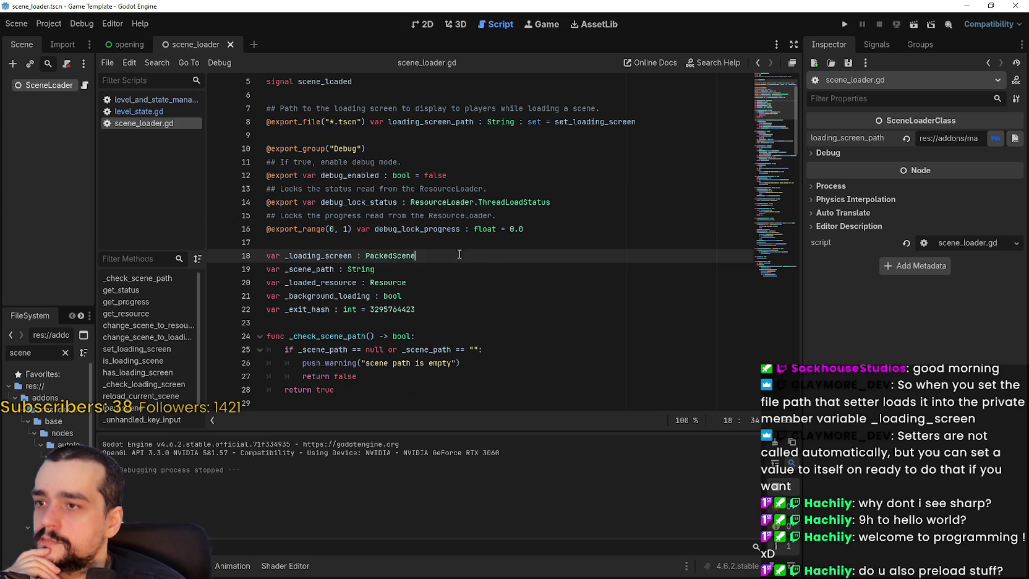
{"action": "left_click", "coordinate": [526, 245]}
Step: Select the script from the empty line 128 up to line 2 and bring up its edit menu
{"action": "scroll", "coordinate": [778, 272], "scroll_direction": "down", "scroll_amount": 20}
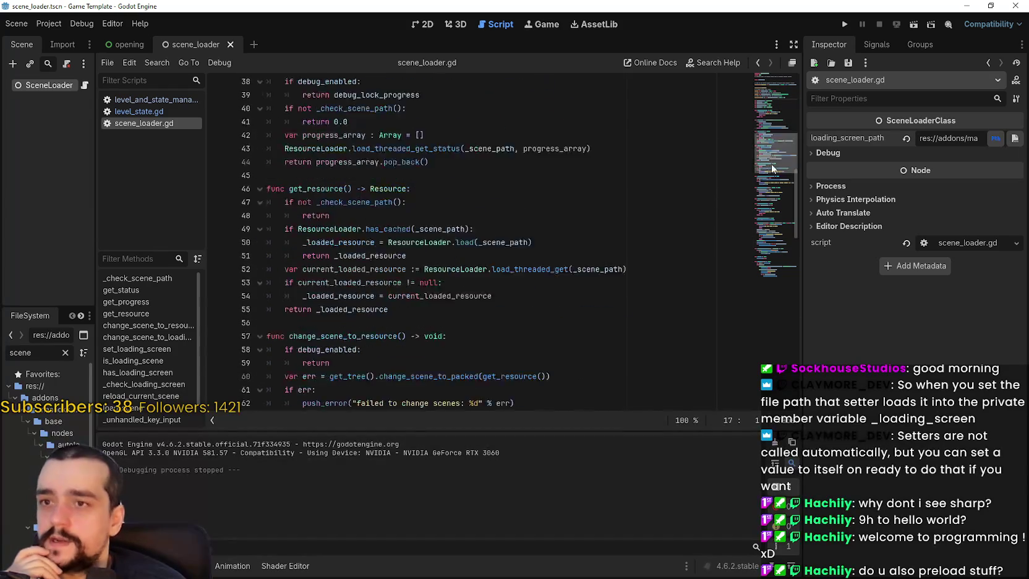
{"action": "left_click", "coordinate": [475, 398]}
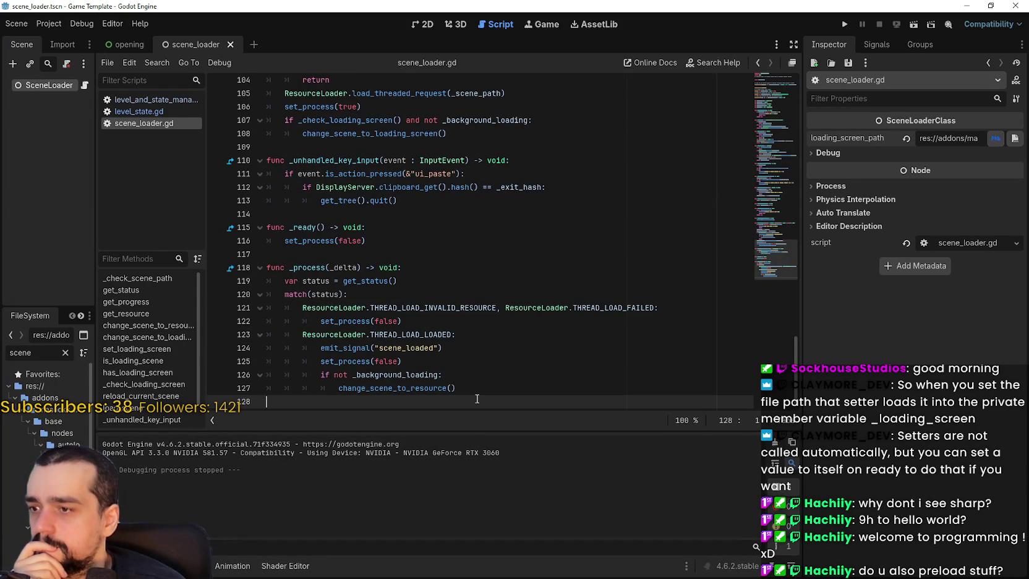
{"action": "mouse_move", "coordinate": [477, 398]}
{"action": "left_mouse_down"}
{"action": "mouse_move", "coordinate": [322, 80]}
{"action": "mouse_move", "coordinate": [278, 78]}
{"action": "mouse_move", "coordinate": [275, 133]}
{"action": "mouse_move", "coordinate": [267, 97]}
{"action": "left_mouse_up"}
{"action": "right_click", "coordinate": [298, 110]}
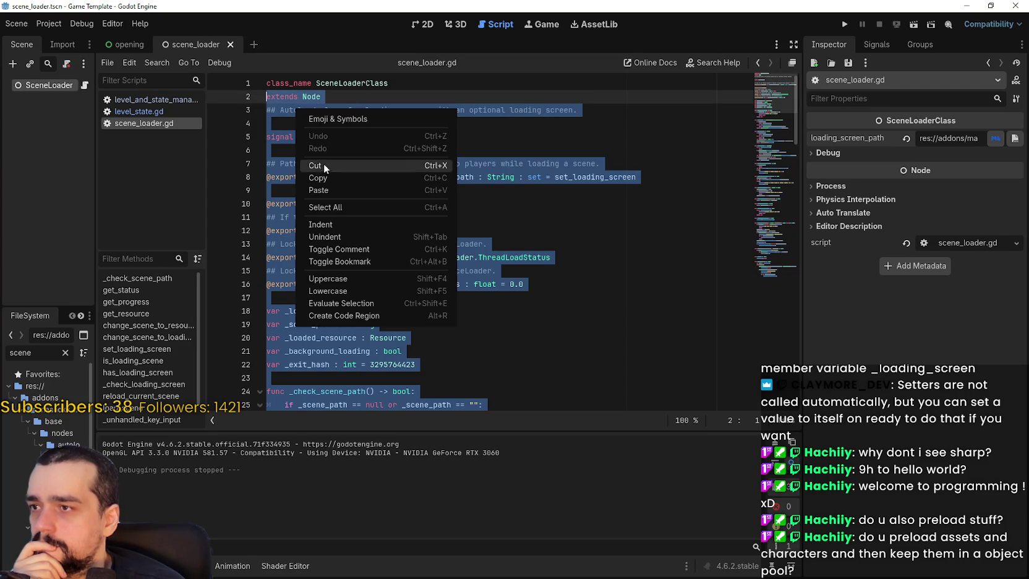
Step: Copy the template's scene-loader code and paste it over the New Game Project's scene_loader.gd
{"action": "left_click", "coordinate": [326, 178]}
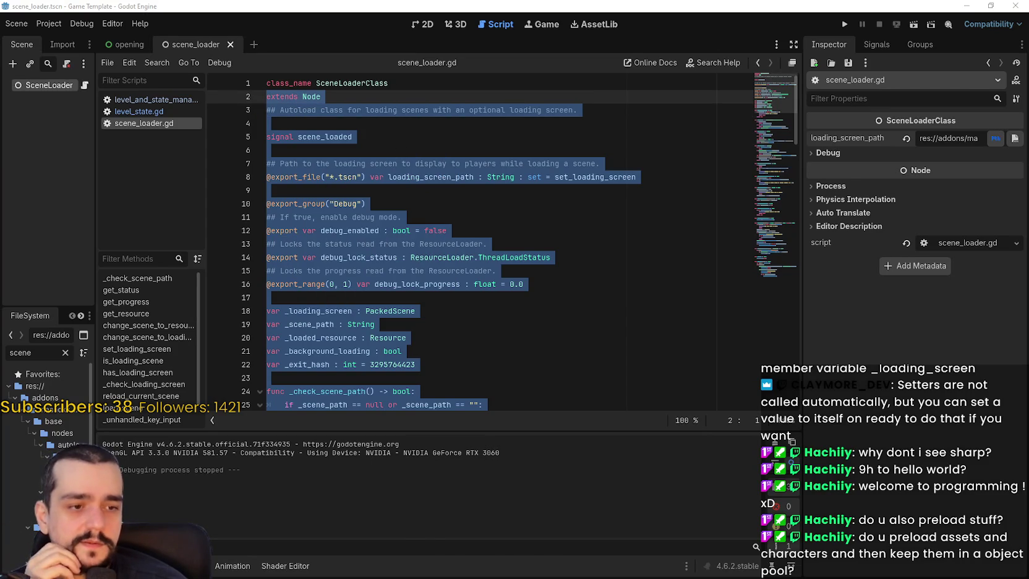
{"action": "key", "text": "alt+Tab"}
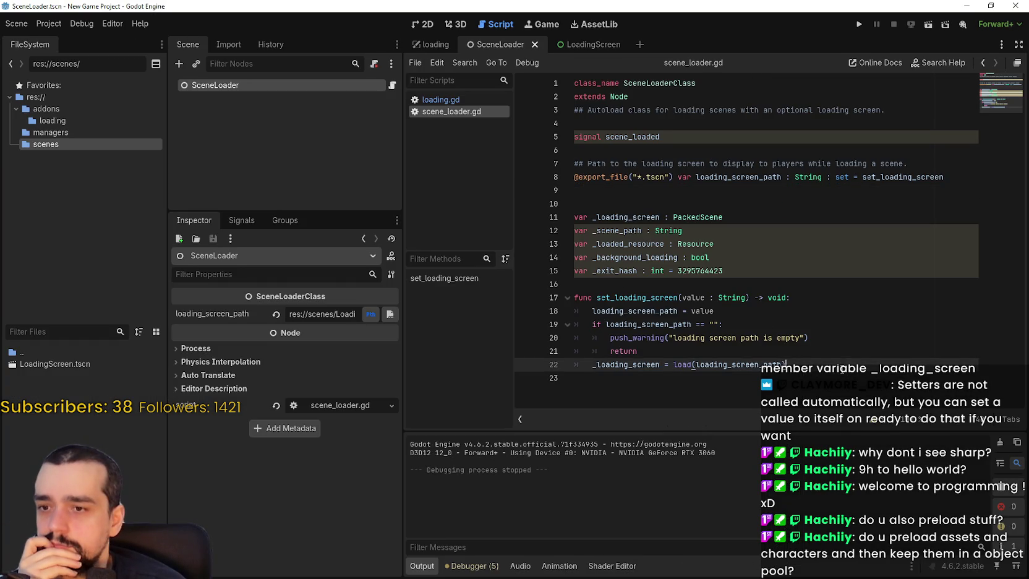
{"action": "left_click_drag", "start_coordinate": [841, 370], "coordinate": [516, 71]}
{"action": "right_click", "coordinate": [610, 230]}
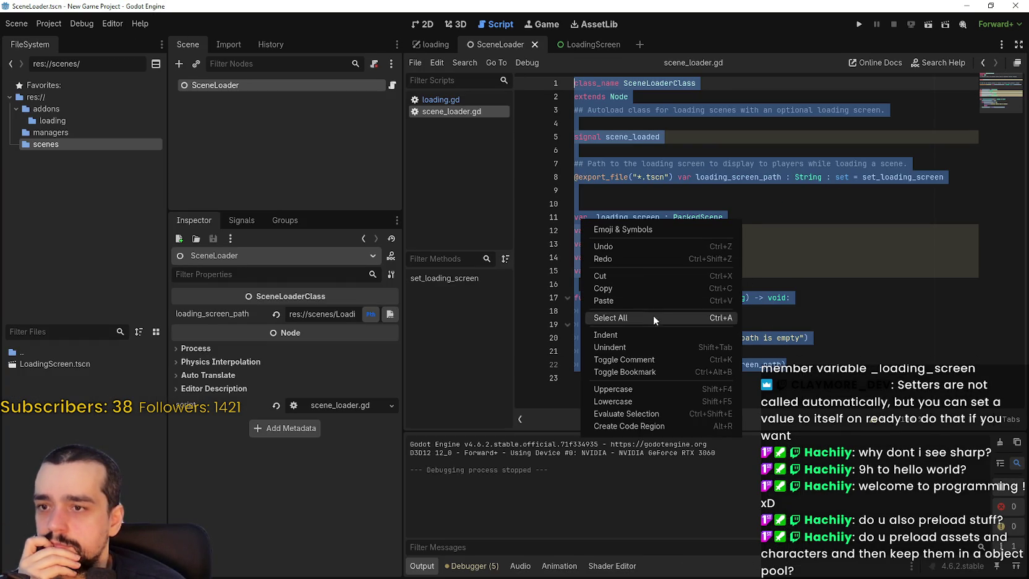
{"action": "left_click", "coordinate": [635, 293]}
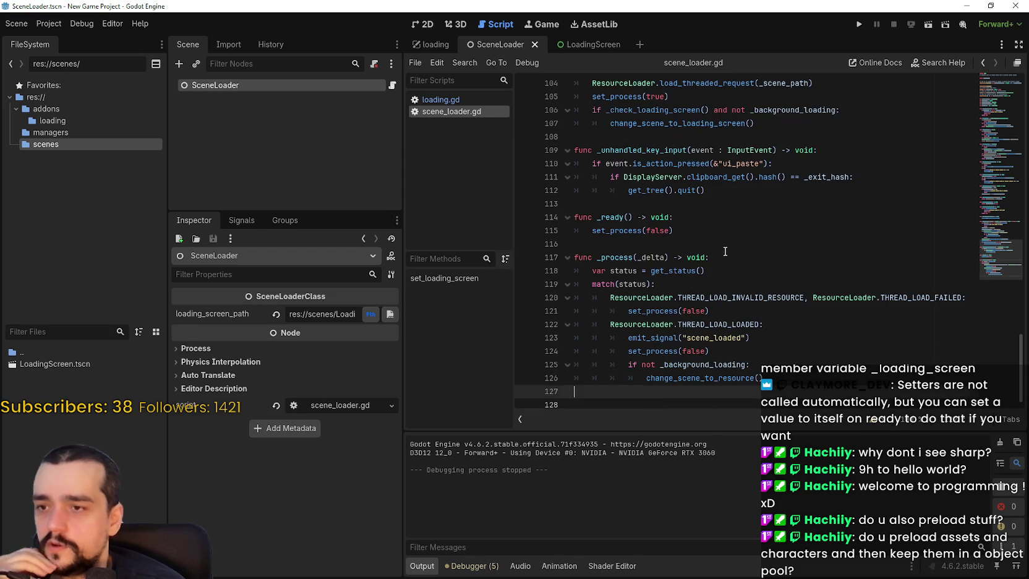
Step: Check the pasted code and save scene_loader.gd with Ctrl+S
{"action": "scroll", "coordinate": [695, 370], "scroll_direction": "up", "scroll_amount": 6}
{"action": "scroll", "coordinate": [696, 371], "scroll_direction": "up", "scroll_amount": 6}
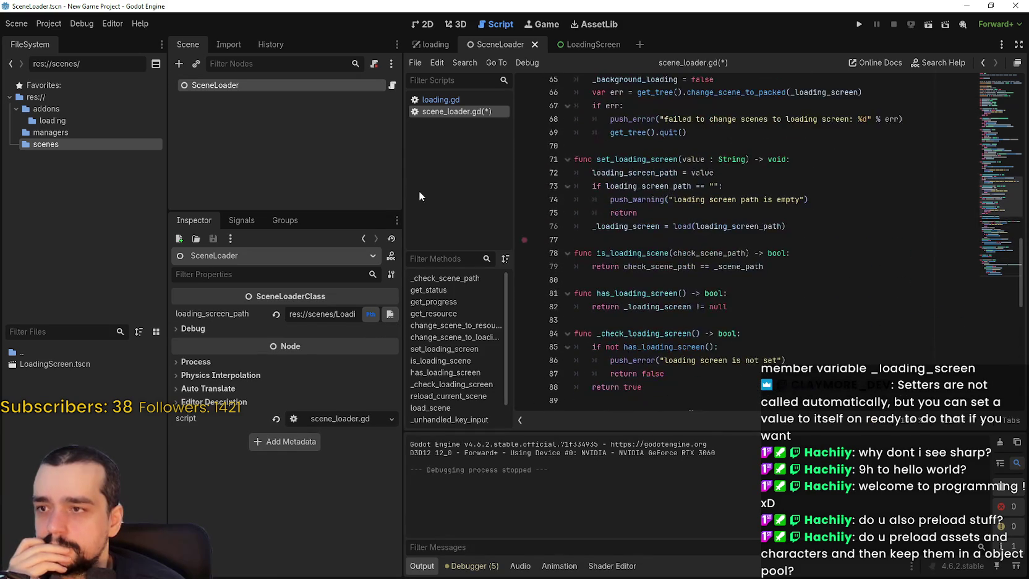
{"action": "left_click_drag", "start_coordinate": [399, 175], "coordinate": [291, 175]}
{"action": "scroll", "coordinate": [599, 225], "scroll_direction": "up", "scroll_amount": 6}
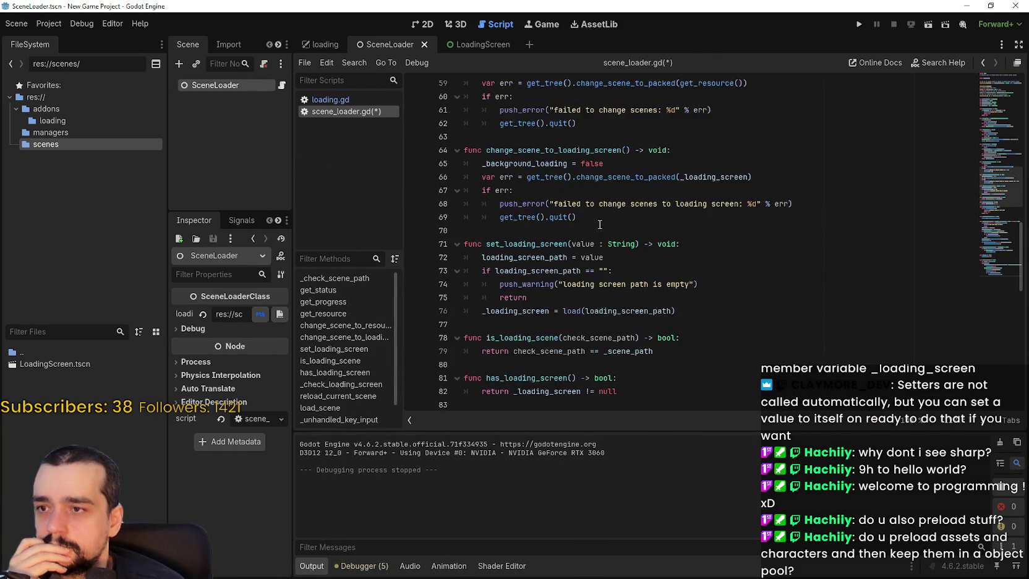
{"action": "scroll", "coordinate": [599, 225], "scroll_direction": "up", "scroll_amount": 4}
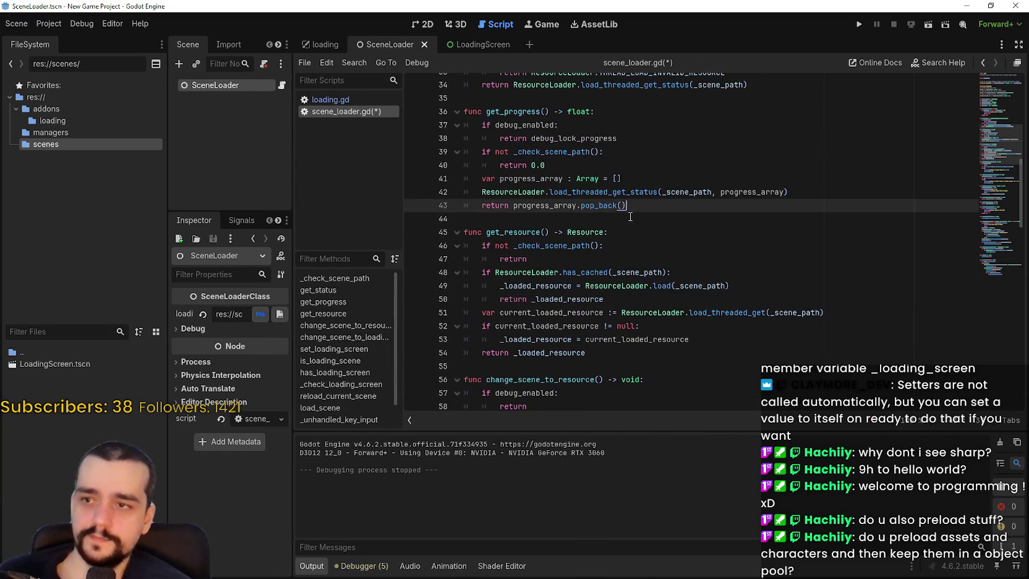
{"action": "left_click", "coordinate": [635, 219]}
{"action": "key", "text": "ctrl+s"}
Step: Scroll through the saved scene_loader.gd to review its threaded loading functions
{"action": "scroll", "coordinate": [637, 222], "scroll_direction": "up", "scroll_amount": 10}
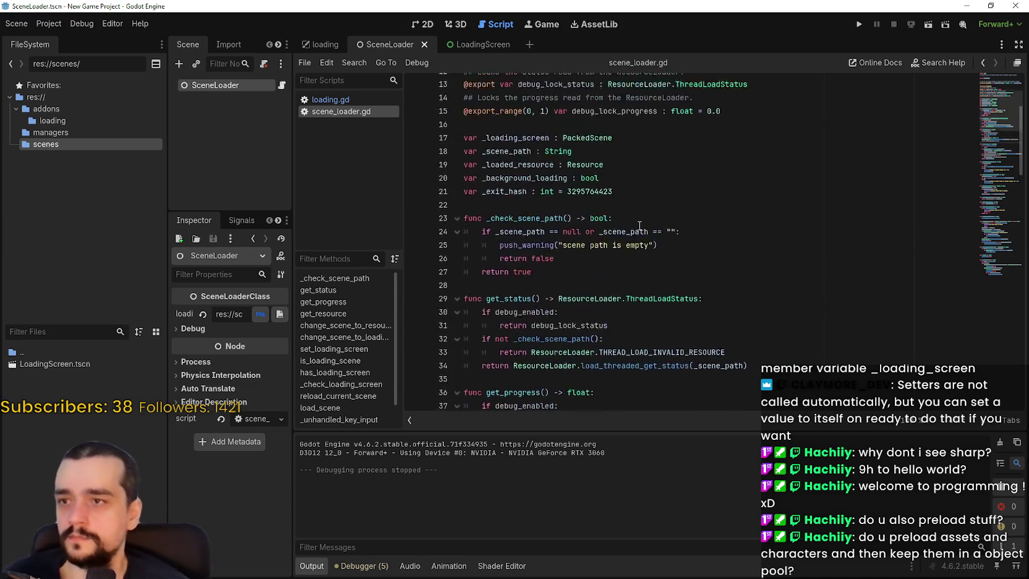
{"action": "scroll", "coordinate": [640, 225], "scroll_direction": "up", "scroll_amount": 1}
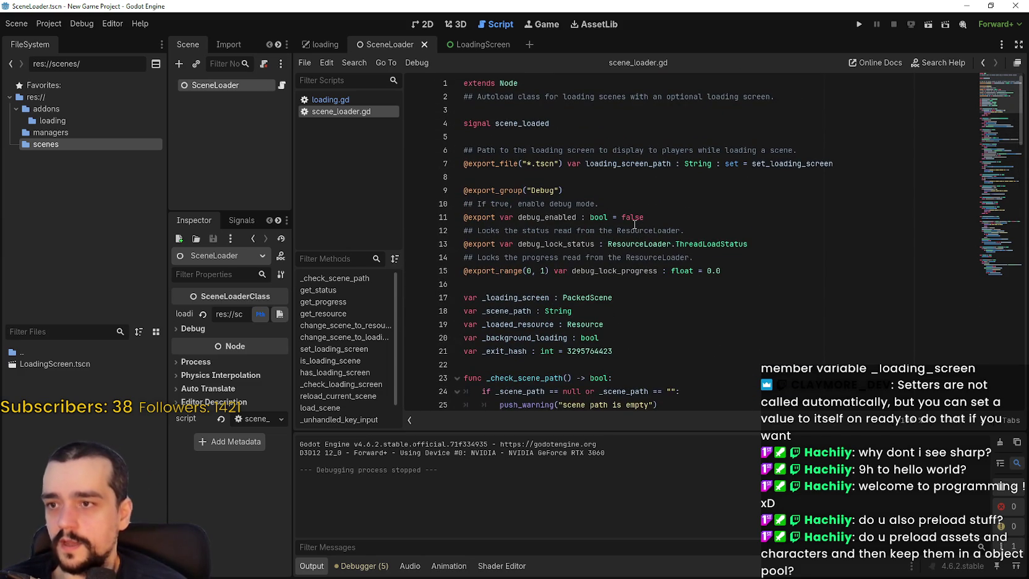
{"action": "mouse_move", "coordinate": [634, 225]}
{"action": "scroll", "coordinate": [692, 309], "scroll_direction": "down", "scroll_amount": 4}
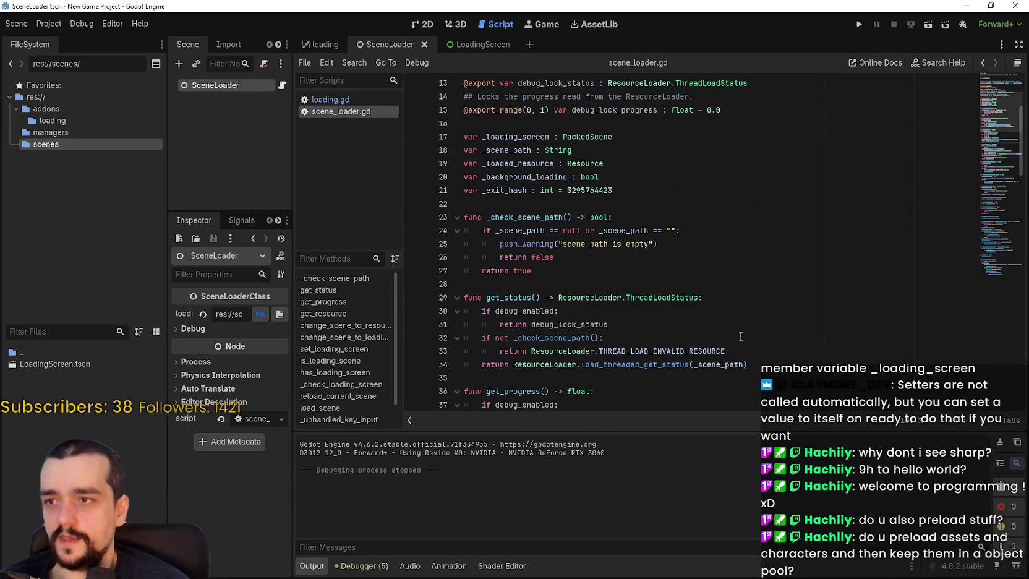
{"action": "scroll", "coordinate": [740, 336], "scroll_direction": "down", "scroll_amount": 8}
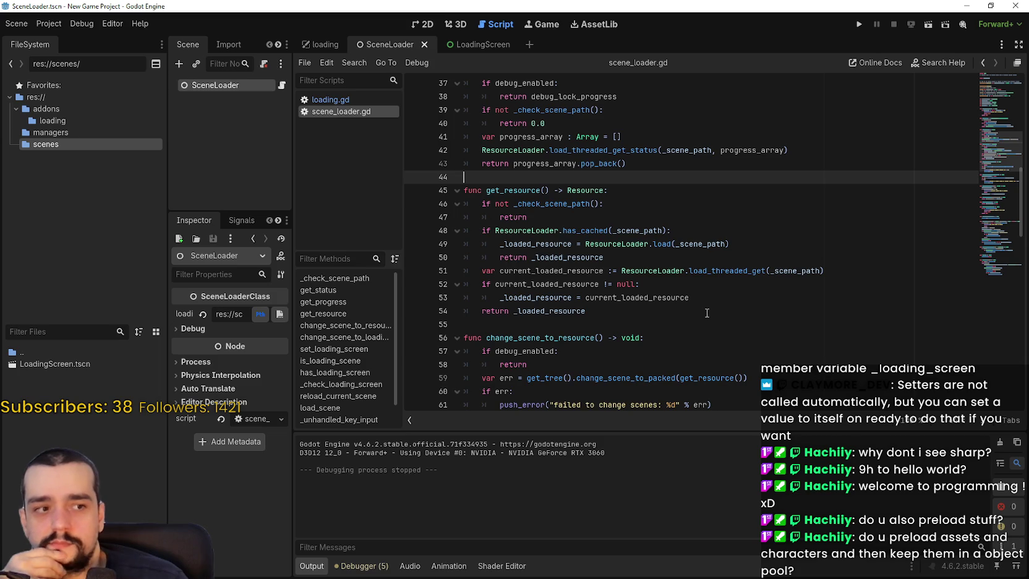
{"action": "scroll", "coordinate": [706, 313], "scroll_direction": "down", "scroll_amount": 4}
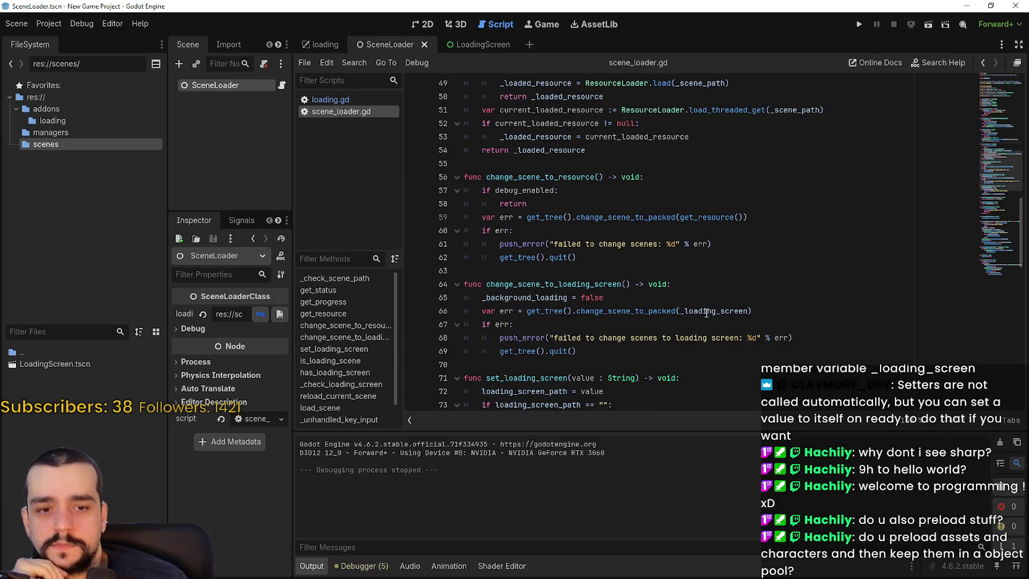
{"action": "scroll", "coordinate": [706, 309], "scroll_direction": "down", "scroll_amount": 9}
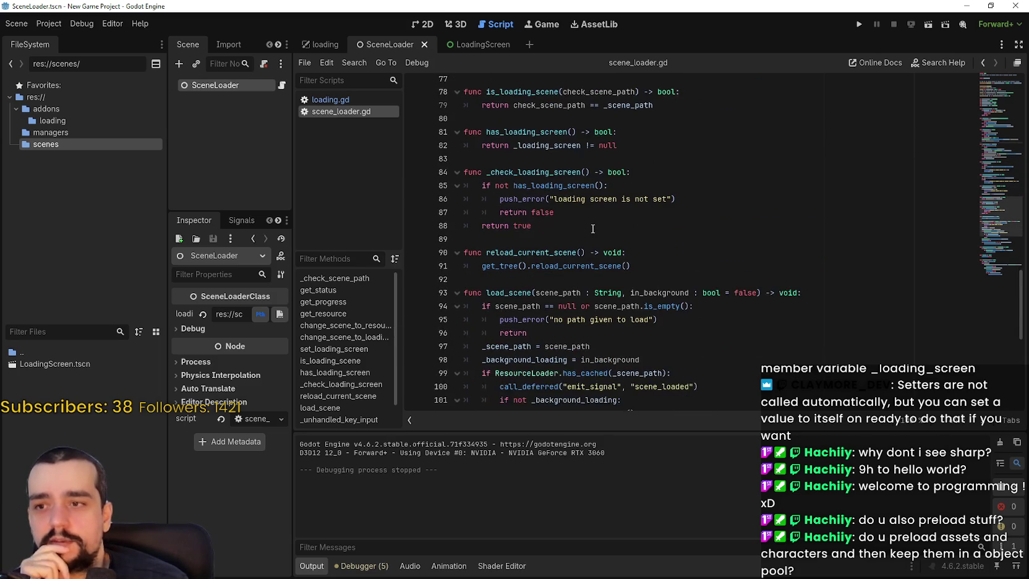
{"action": "left_click", "coordinate": [597, 240]}
{"action": "scroll", "coordinate": [595, 244], "scroll_direction": "down", "scroll_amount": 1}
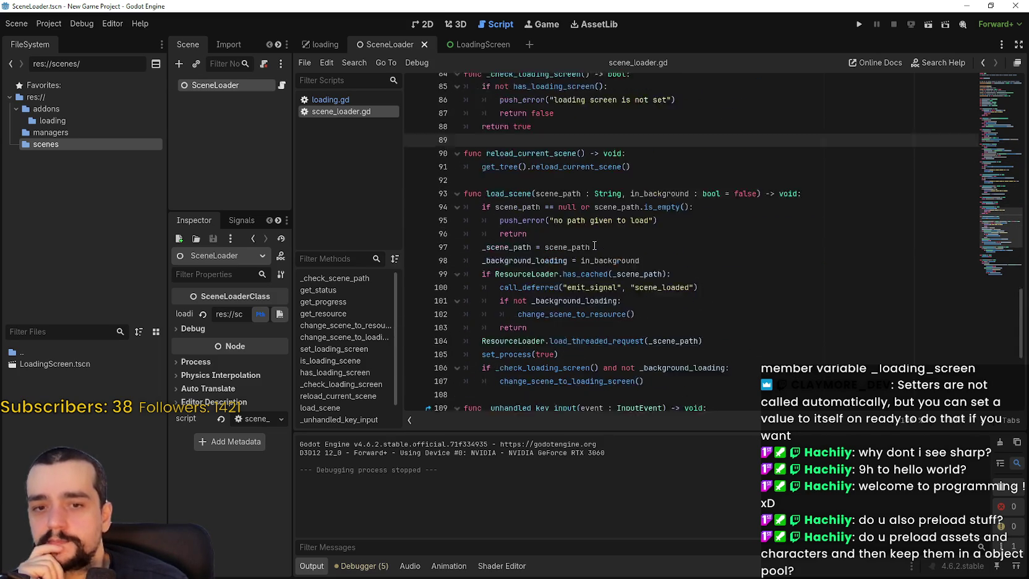
{"action": "scroll", "coordinate": [595, 245], "scroll_direction": "down", "scroll_amount": 3}
{"action": "left_click", "coordinate": [596, 245]}
{"action": "scroll", "coordinate": [600, 251], "scroll_direction": "down", "scroll_amount": 2}
{"action": "left_click", "coordinate": [604, 253]}
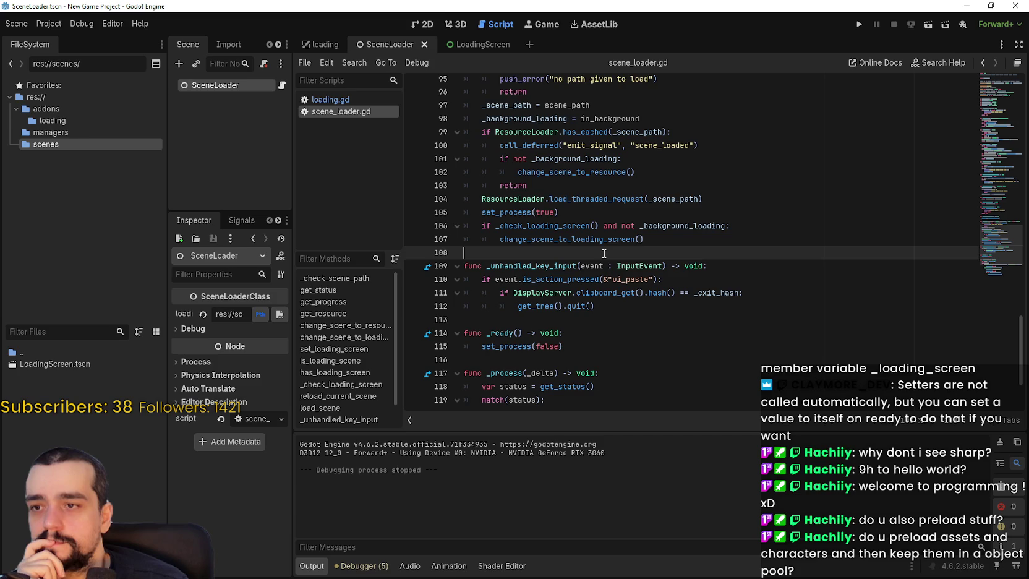
{"action": "left_click", "coordinate": [650, 343]}
{"action": "left_click", "coordinate": [686, 355]}
{"action": "left_click", "coordinate": [646, 321]}
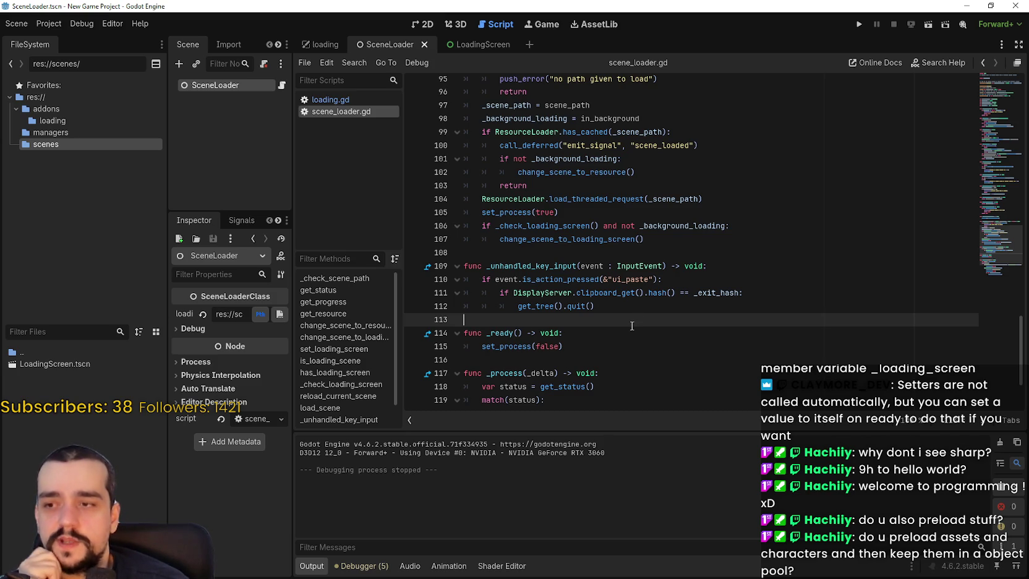
{"action": "scroll", "coordinate": [633, 320], "scroll_direction": "down", "scroll_amount": 3}
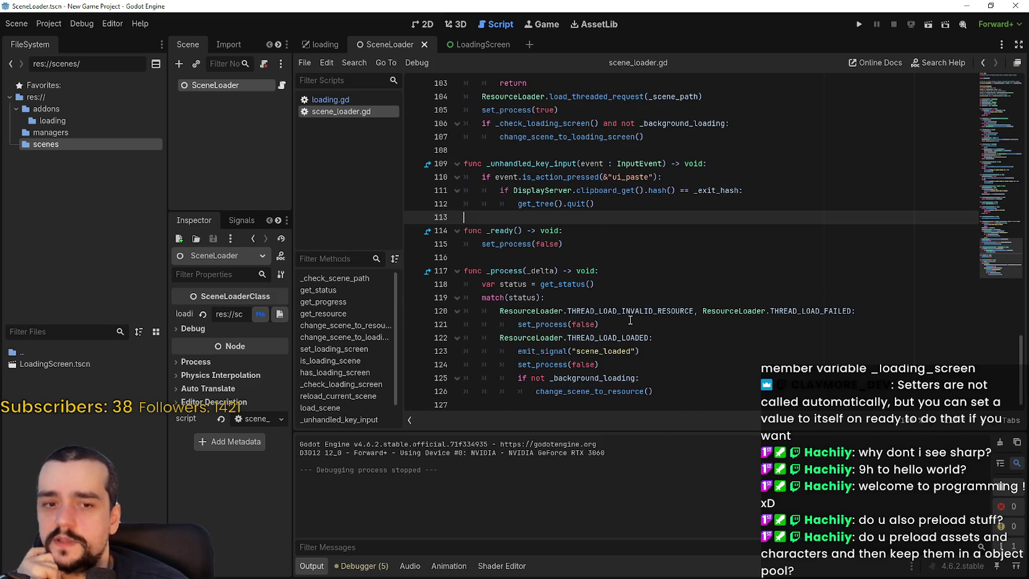
{"action": "left_click", "coordinate": [573, 255]}
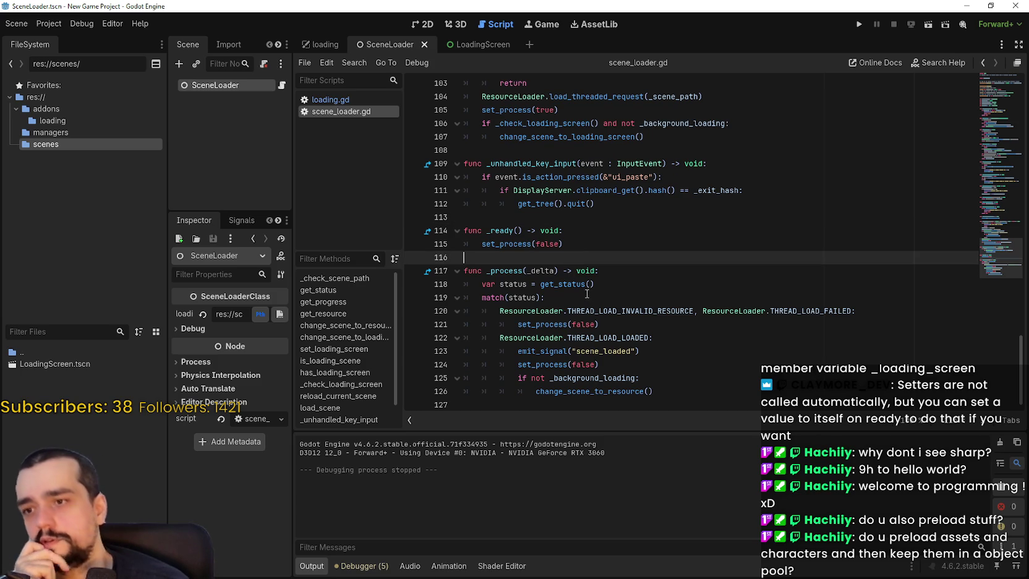
{"action": "left_click", "coordinate": [569, 308]}
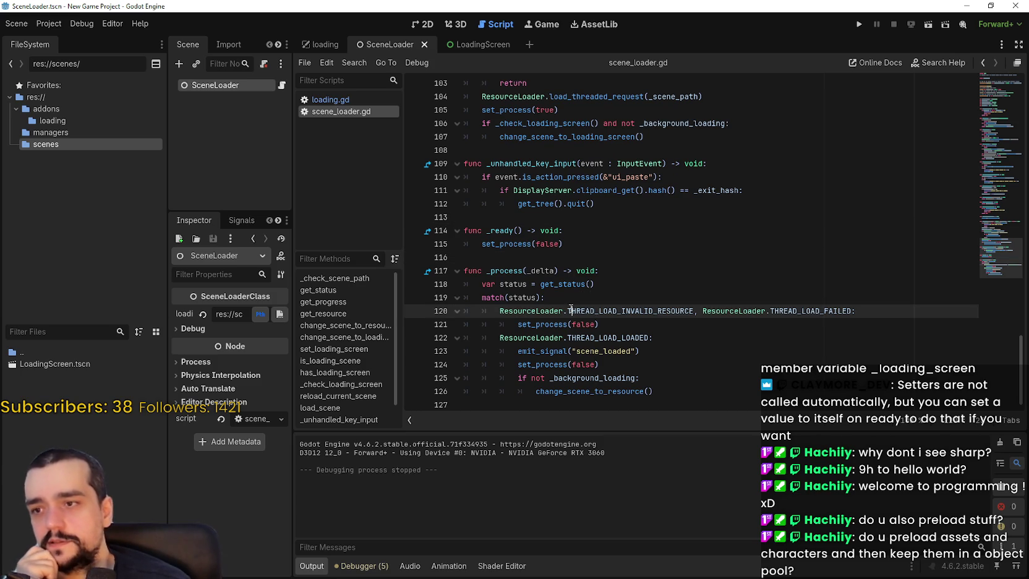
{"action": "left_click", "coordinate": [576, 295]}
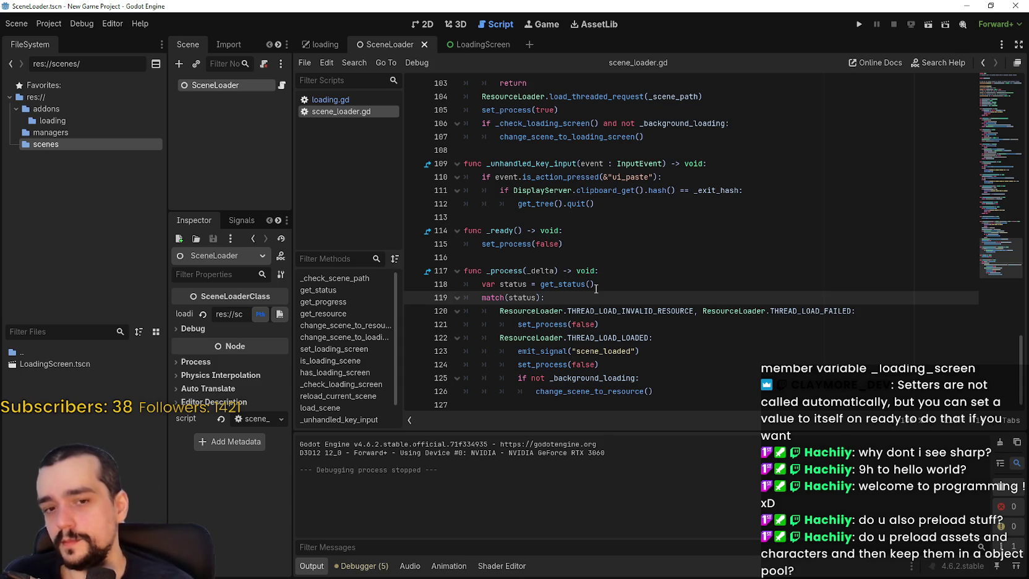
Step: Inspect the _process load-failed and THREAD_LOAD_LOADED branches and their set_process(false) calls
{"action": "left_click", "coordinate": [525, 334]}
{"action": "left_click", "coordinate": [591, 324]}
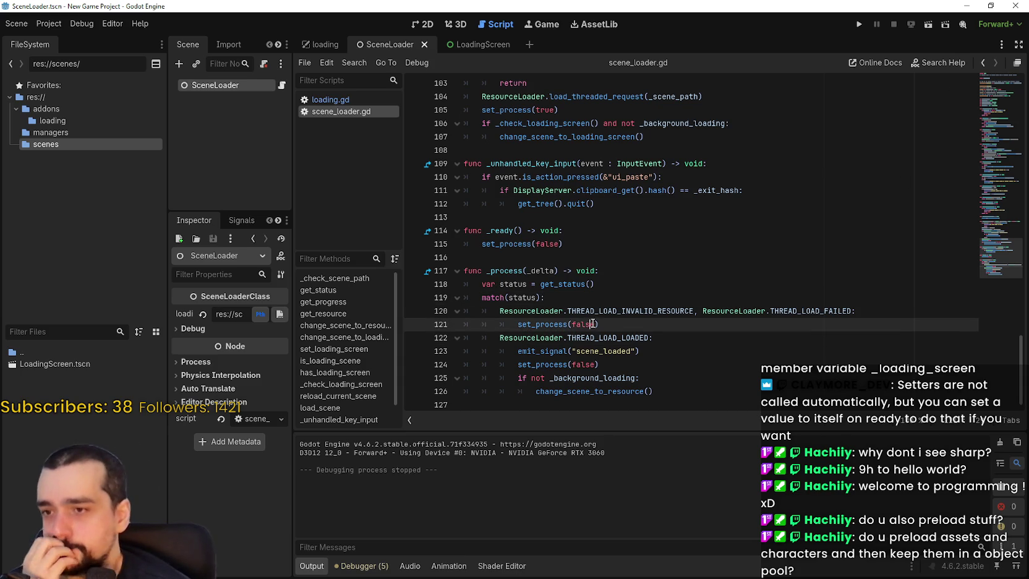
{"action": "left_click", "coordinate": [669, 333]}
{"action": "left_click", "coordinate": [692, 365]}
Step: Check the class description and early lines of the script, then switch to the Game Template window
{"action": "scroll", "coordinate": [859, 195], "scroll_direction": "up", "scroll_amount": 20}
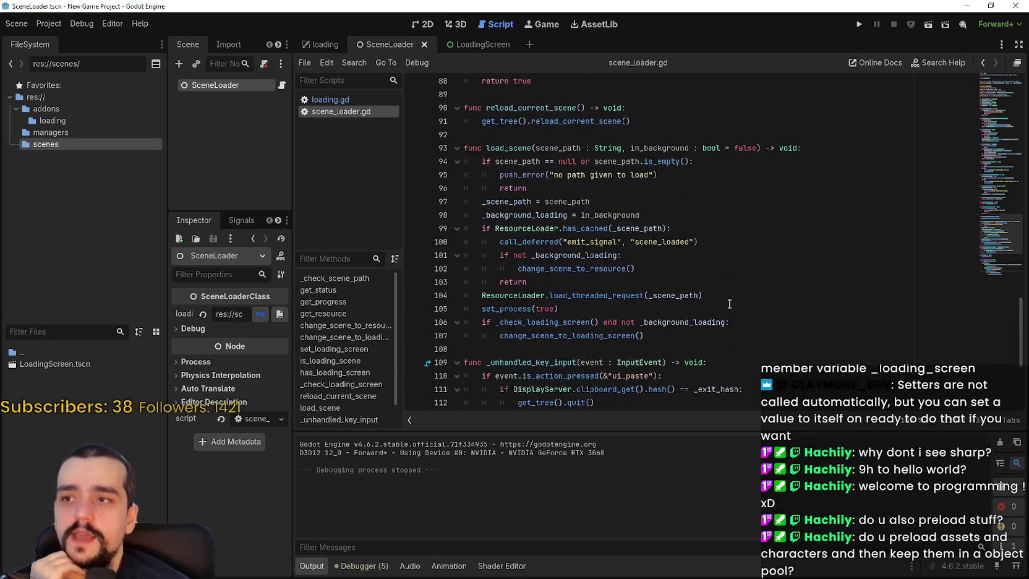
{"action": "left_click", "coordinate": [1001, 98]}
{"action": "left_click", "coordinate": [785, 123]}
{"action": "left_click", "coordinate": [787, 150]}
{"action": "scroll", "coordinate": [659, 312], "scroll_direction": "down", "scroll_amount": 6}
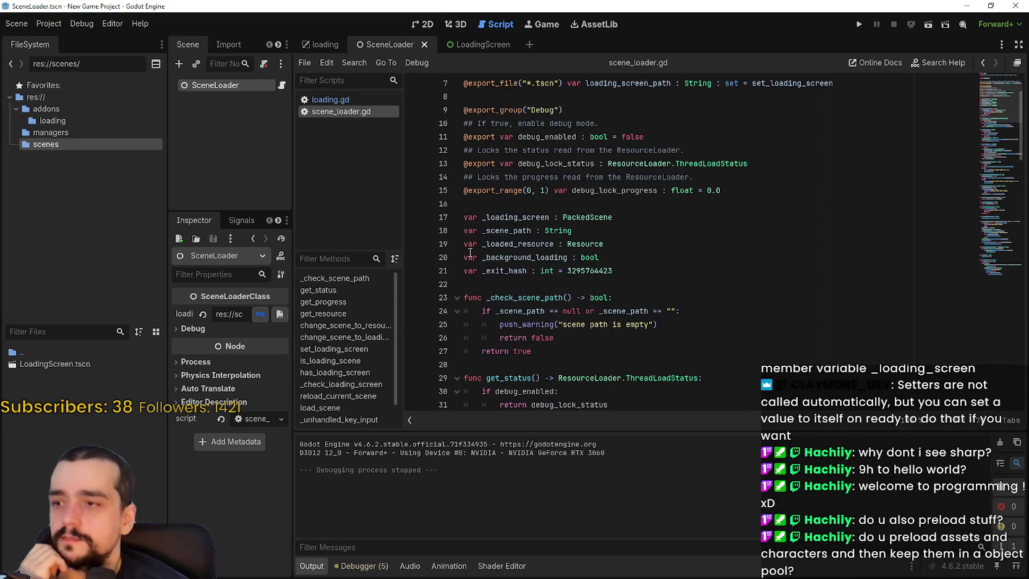
{"action": "left_click", "coordinate": [567, 209]}
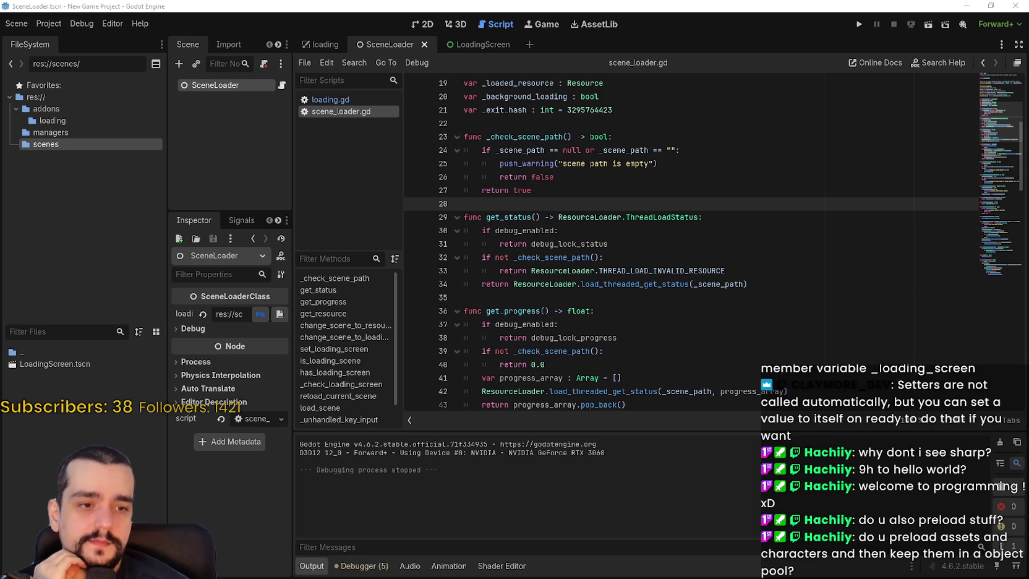
{"action": "key", "text": "alt+Tab"}
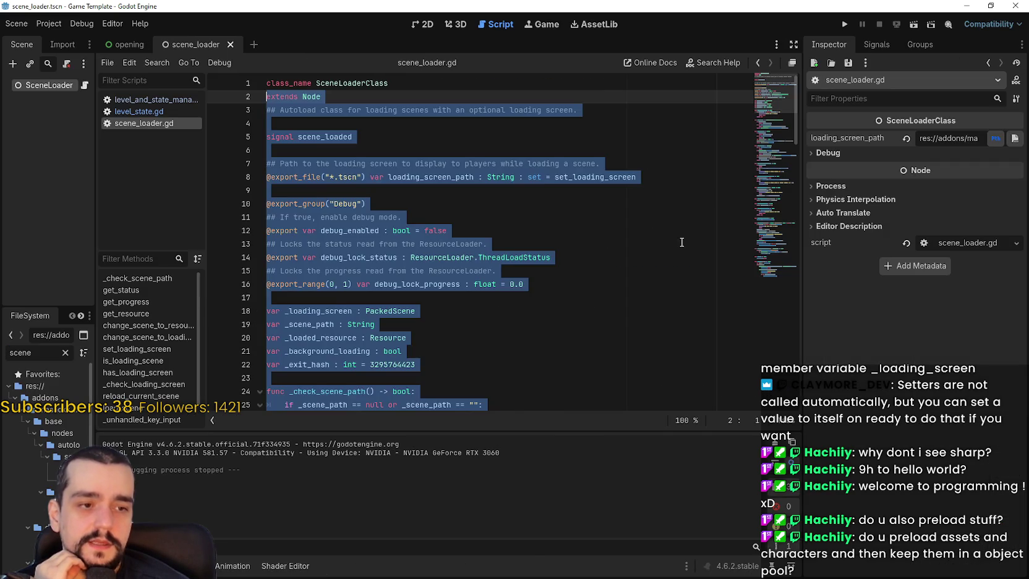
Step: Widen the FileSystem dock and browse scene_loader.tscn and the examples/scenes folder
{"action": "left_click_drag", "start_coordinate": [95, 148], "coordinate": [270, 149]}
{"action": "left_click", "coordinate": [111, 454]}
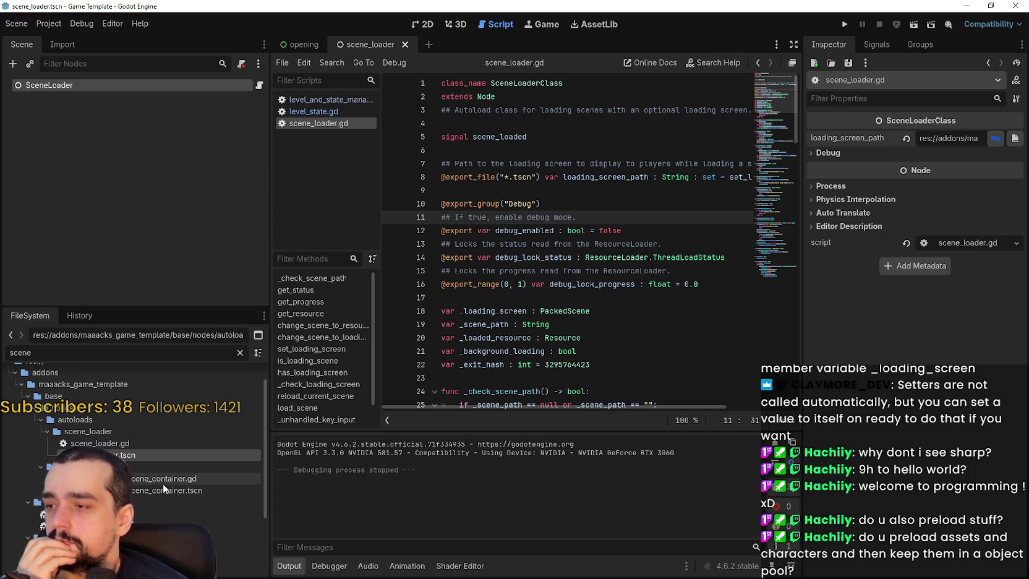
{"action": "scroll", "coordinate": [163, 483], "scroll_direction": "down", "scroll_amount": 2}
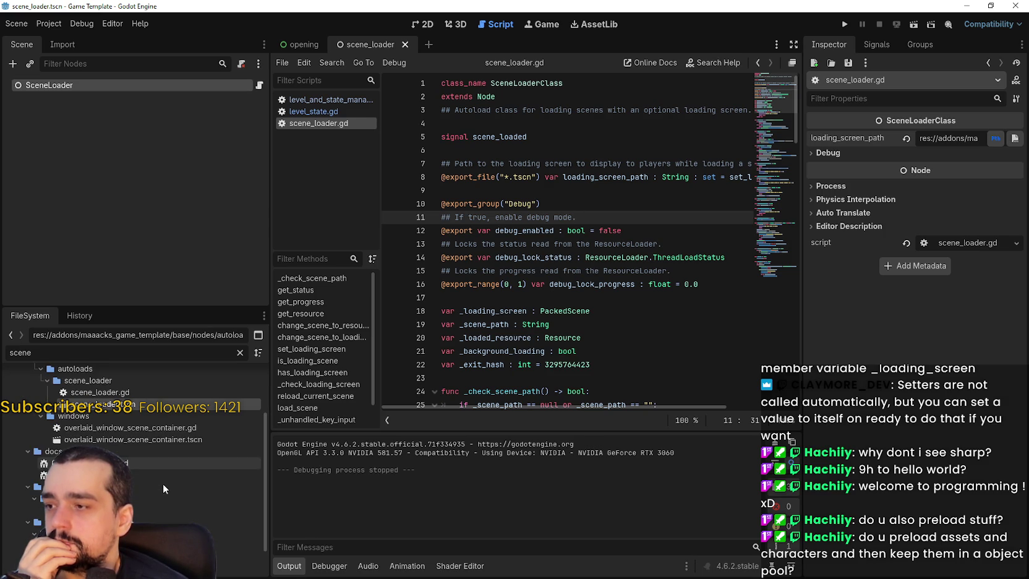
{"action": "scroll", "coordinate": [155, 494], "scroll_direction": "down", "scroll_amount": 2}
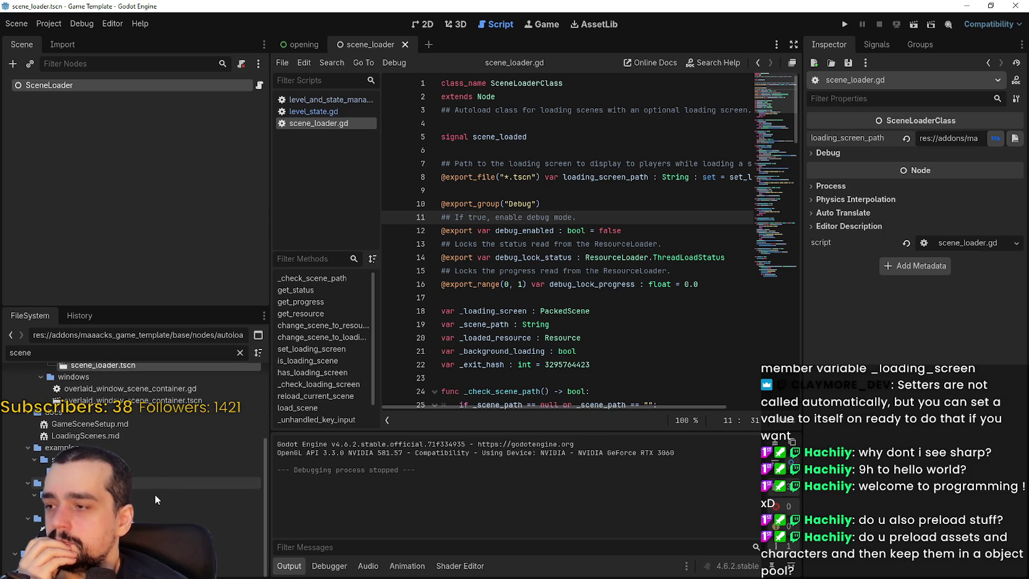
{"action": "left_click", "coordinate": [134, 471]}
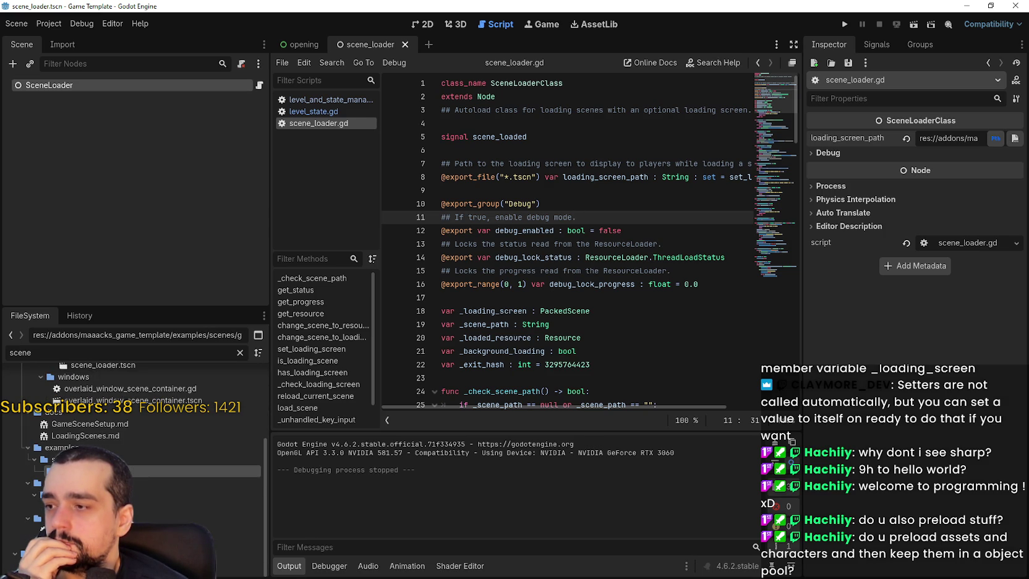
Step: Clear the 'scene' filter, expand the game_scene folders, and bring up Find in Files
{"action": "left_click", "coordinate": [241, 353]}
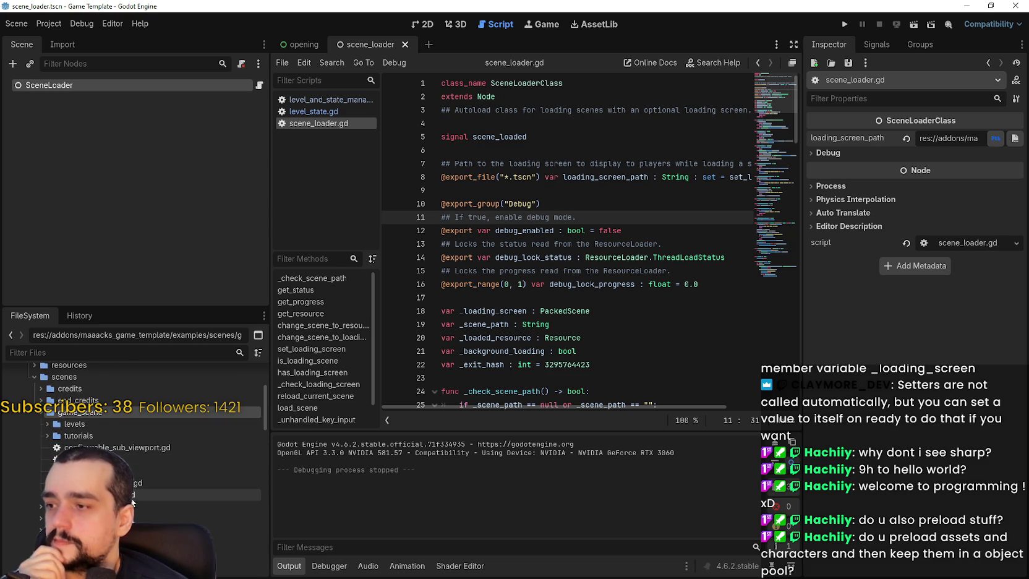
{"action": "scroll", "coordinate": [131, 502], "scroll_direction": "down", "scroll_amount": 1}
{"action": "left_click", "coordinate": [39, 493]}
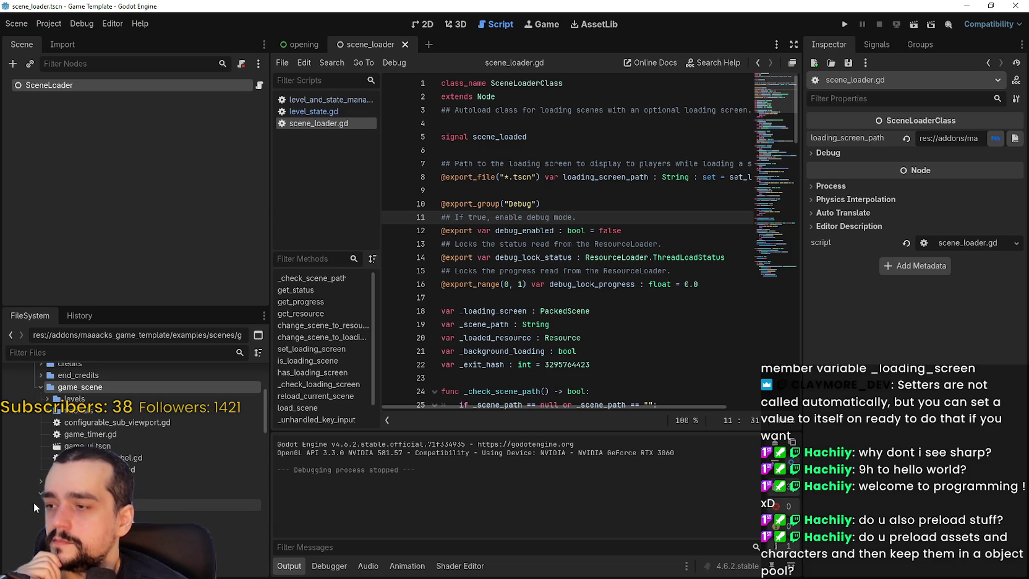
{"action": "scroll", "coordinate": [136, 504], "scroll_direction": "up", "scroll_amount": 5}
{"action": "left_click", "coordinate": [491, 163]}
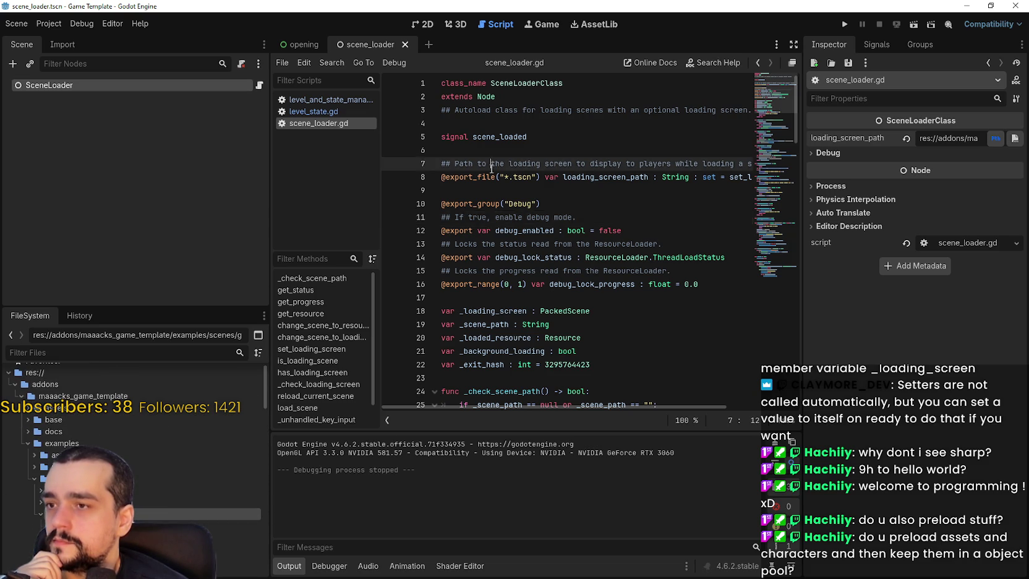
{"action": "left_click", "coordinate": [544, 96]}
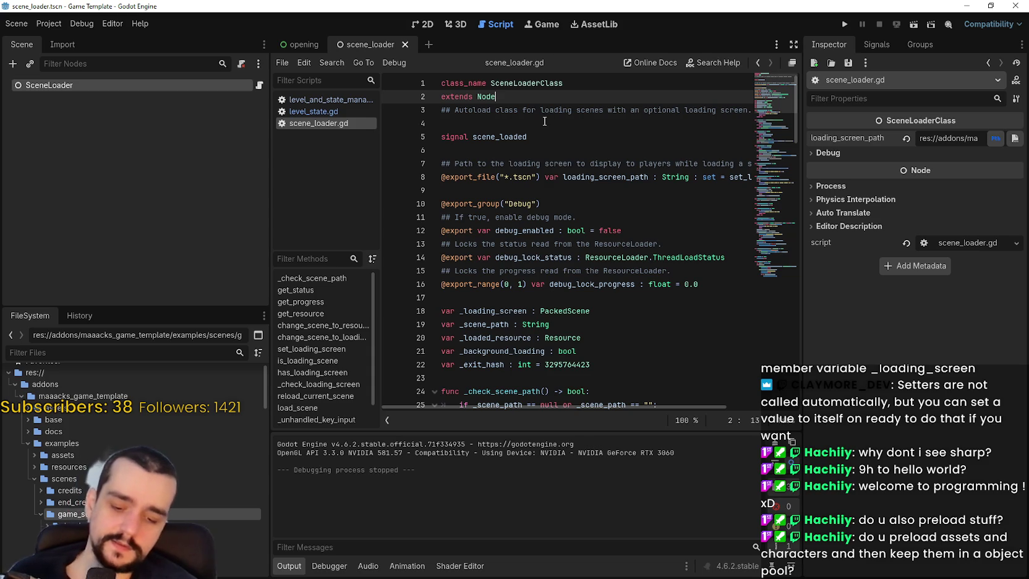
{"action": "key", "text": "ctrl+shift+f"}
Step: Search the project for 'SceneL' and open loading_screen.gd at its line 56 get_progress() match
{"action": "type", "text": "Sce"}
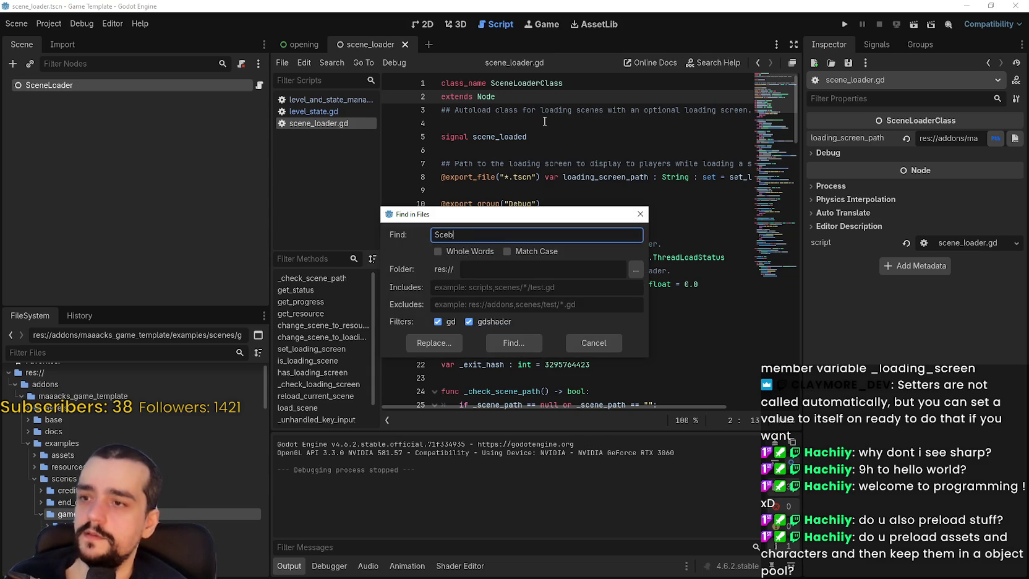
{"action": "type", "text": "neLoader"}
{"action": "key", "text": "Return"}
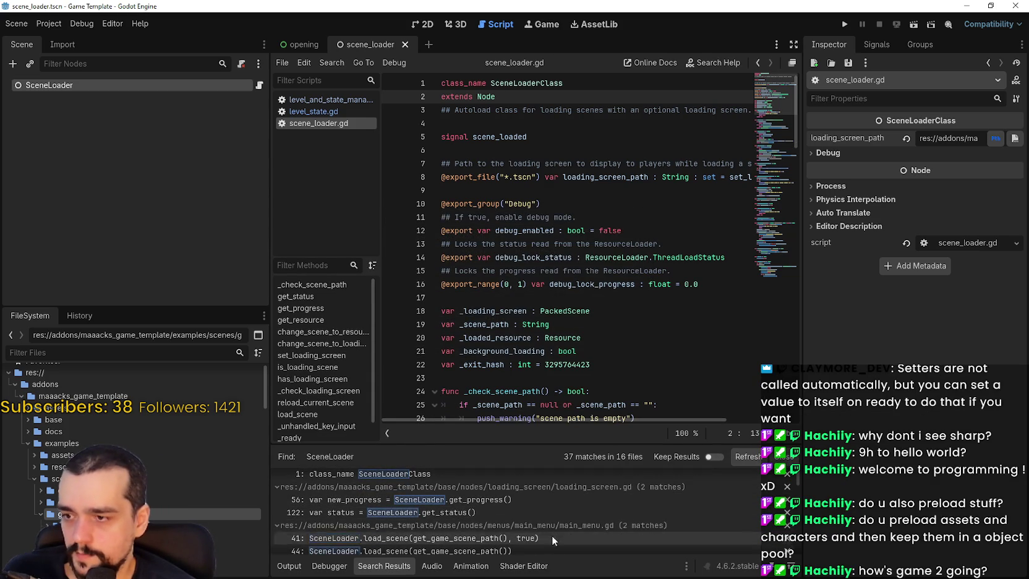
{"action": "left_click", "coordinate": [554, 502]}
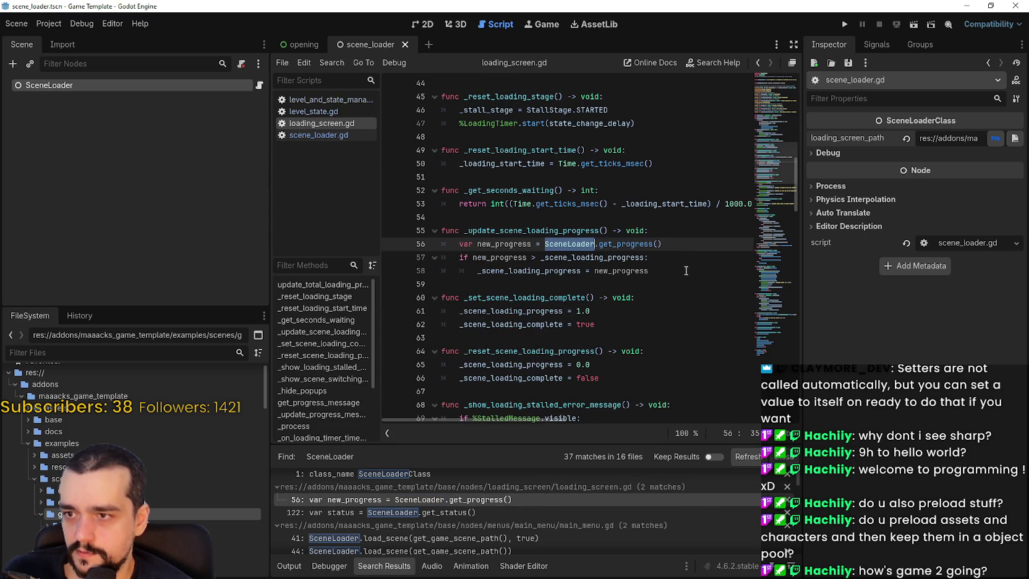
Step: Read through loading_screen.gd, noting its LoadingScreen class name
{"action": "scroll", "coordinate": [686, 271], "scroll_direction": "up", "scroll_amount": 9}
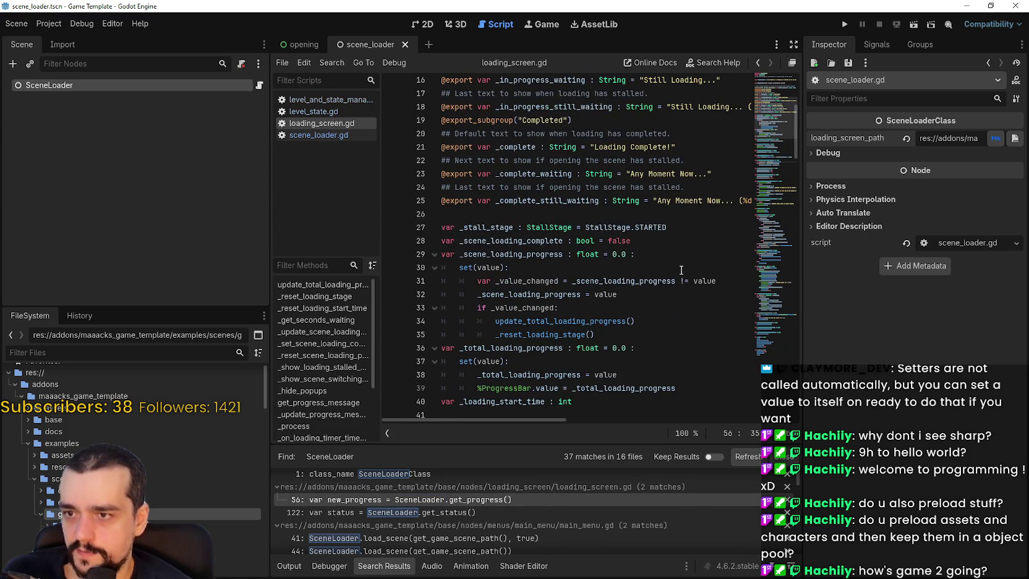
{"action": "scroll", "coordinate": [676, 262], "scroll_direction": "up", "scroll_amount": 5}
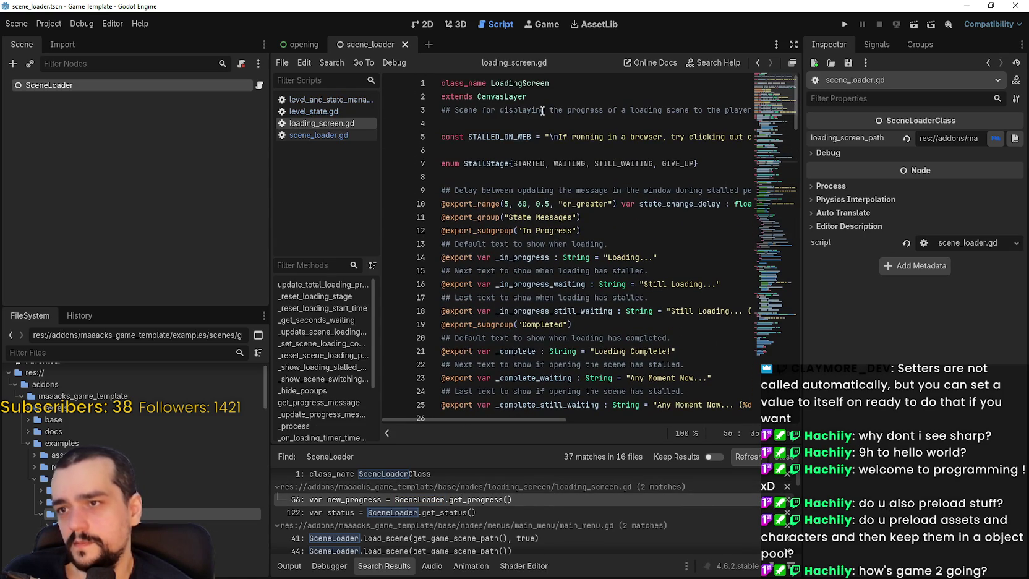
{"action": "double_click", "coordinate": [530, 85]}
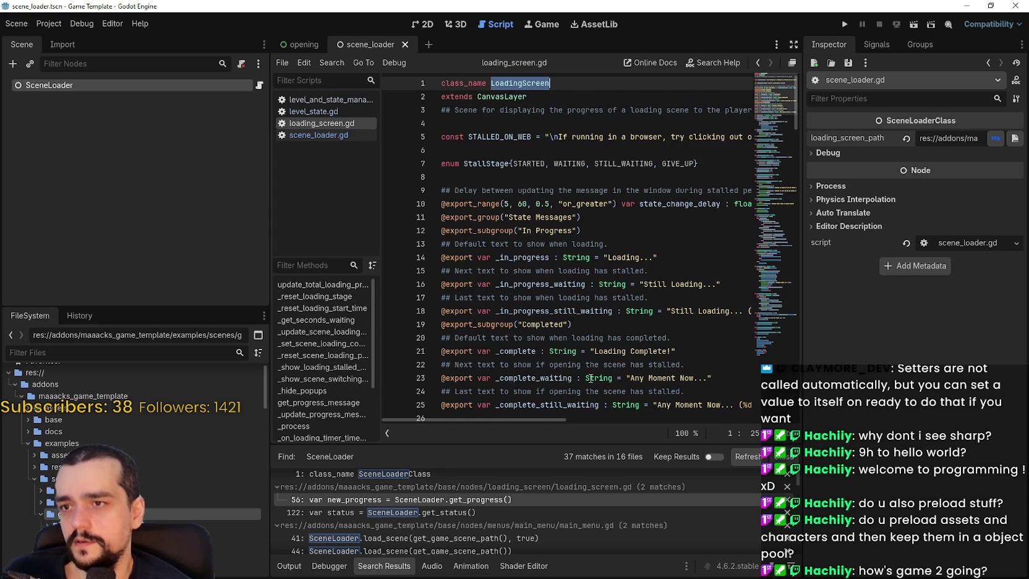
{"action": "scroll", "coordinate": [591, 378], "scroll_direction": "down", "scroll_amount": 12}
{"action": "scroll", "coordinate": [602, 538], "scroll_direction": "down", "scroll_amount": 2}
{"action": "scroll", "coordinate": [602, 533], "scroll_direction": "down", "scroll_amount": 4}
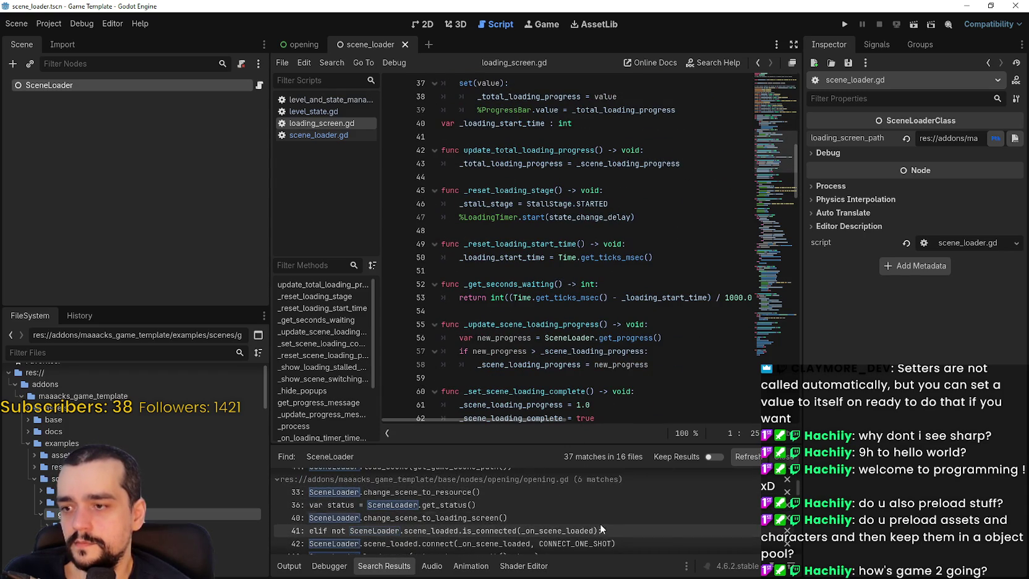
{"action": "scroll", "coordinate": [571, 487], "scroll_direction": "down", "scroll_amount": 4}
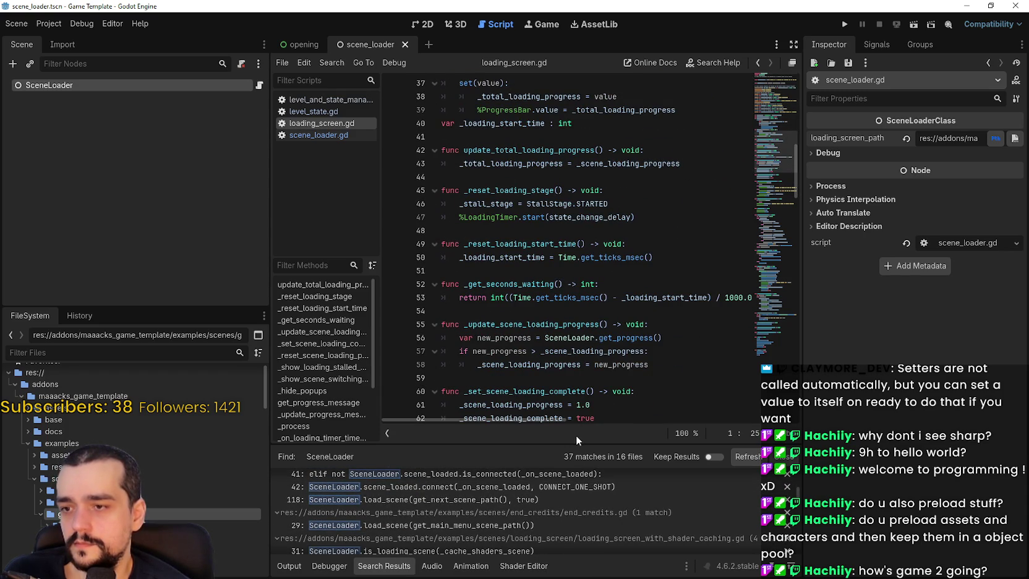
Step: Make the Search Results panel taller and scroll through the SceneLoader matches
{"action": "left_click_drag", "start_coordinate": [576, 440], "coordinate": [562, 312]}
{"action": "scroll", "coordinate": [571, 460], "scroll_direction": "down", "scroll_amount": 8}
{"action": "scroll", "coordinate": [570, 461], "scroll_direction": "down", "scroll_amount": 10}
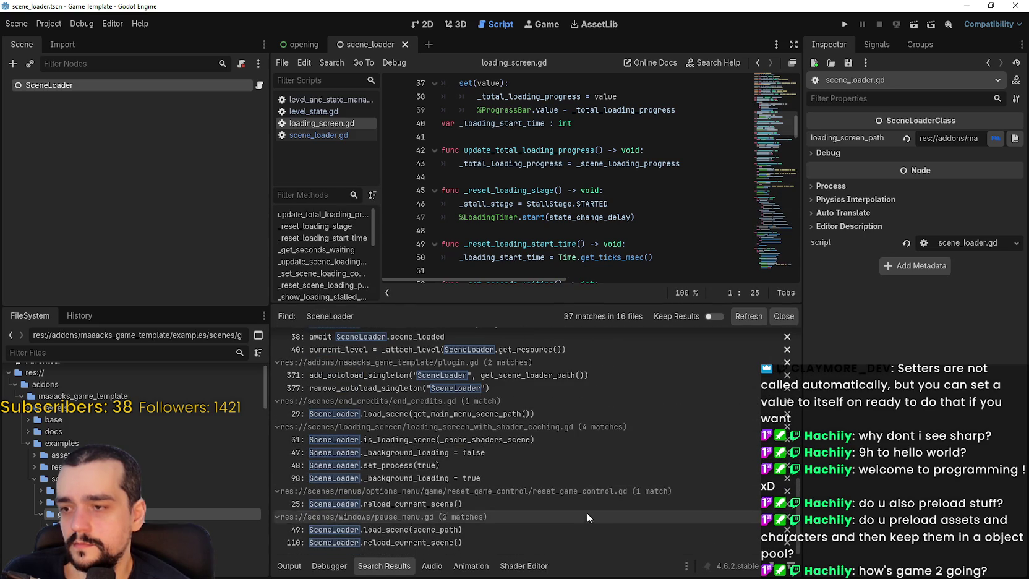
{"action": "scroll", "coordinate": [550, 200], "scroll_direction": "down", "scroll_amount": 4}
{"action": "scroll", "coordinate": [770, 144], "scroll_direction": "down", "scroll_amount": 3}
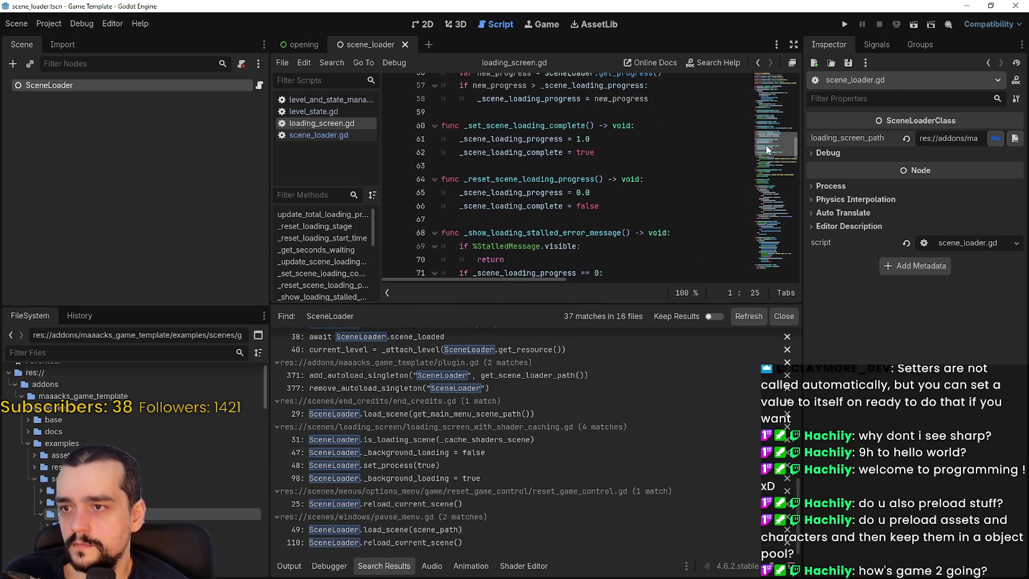
{"action": "left_click_drag", "start_coordinate": [766, 150], "coordinate": [763, 163]}
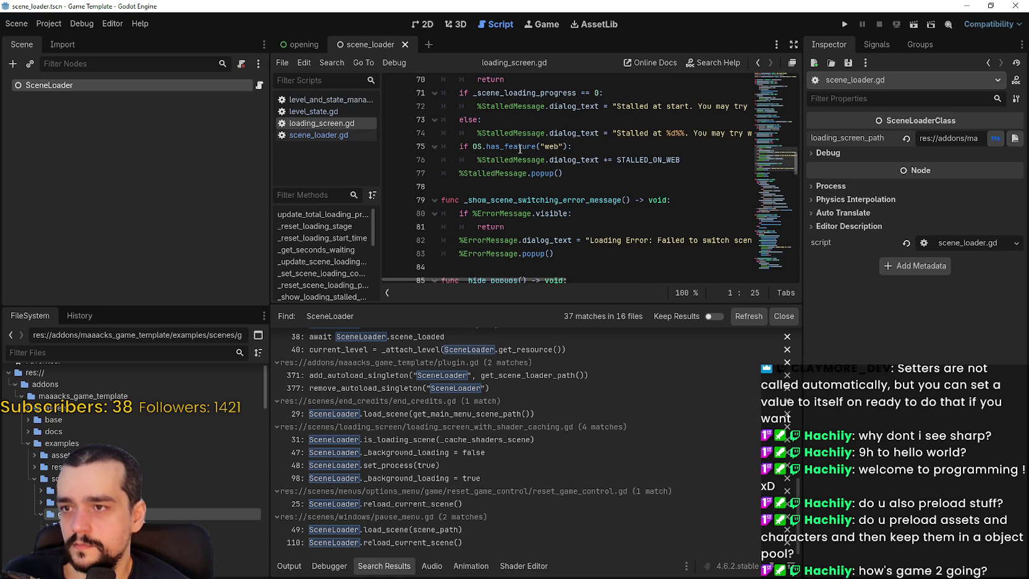
Step: Check the has_feature web check, then go to pause_menu.gd line 110's reload_current_scene call
{"action": "left_click", "coordinate": [682, 160]}
{"action": "left_click_drag", "start_coordinate": [765, 164], "coordinate": [764, 268]}
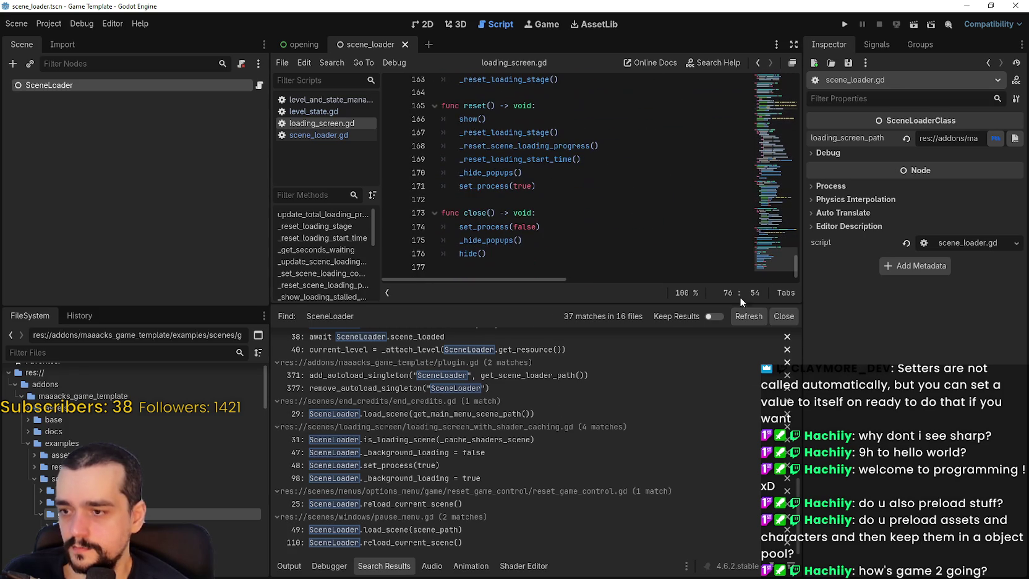
{"action": "left_click", "coordinate": [512, 543]}
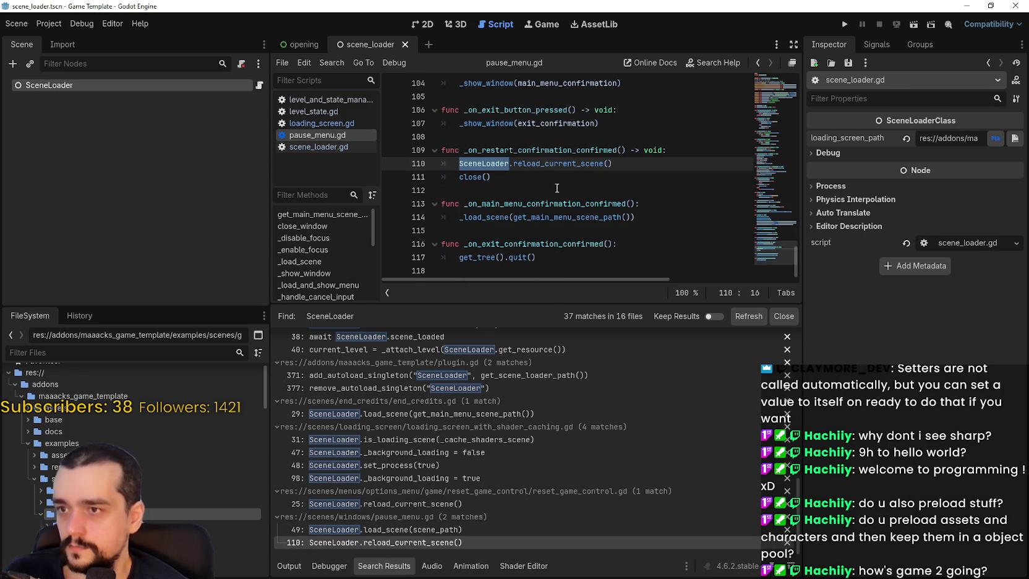
{"action": "left_click", "coordinate": [559, 178]}
{"action": "scroll", "coordinate": [507, 487], "scroll_direction": "down", "scroll_amount": 2}
Step: Open the tutorial_1 scene and frame its OverlaidWindow root in the 2D view
{"action": "scroll", "coordinate": [508, 485], "scroll_direction": "up", "scroll_amount": 2}
{"action": "scroll", "coordinate": [74, 457], "scroll_direction": "down", "scroll_amount": 3}
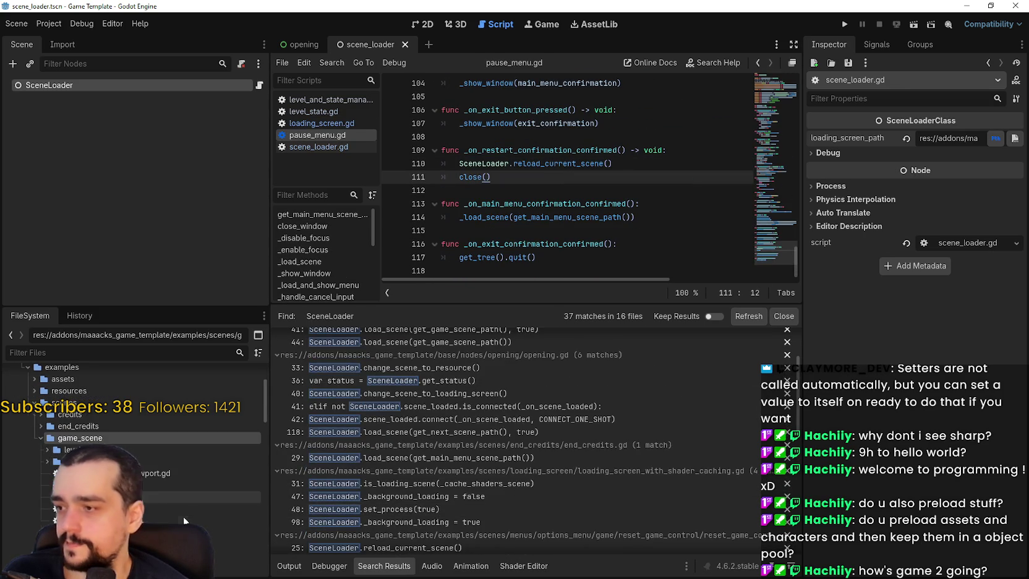
{"action": "left_click", "coordinate": [43, 461]}
{"action": "scroll", "coordinate": [93, 433], "scroll_direction": "down", "scroll_amount": 3}
{"action": "double_click", "coordinate": [93, 397]}
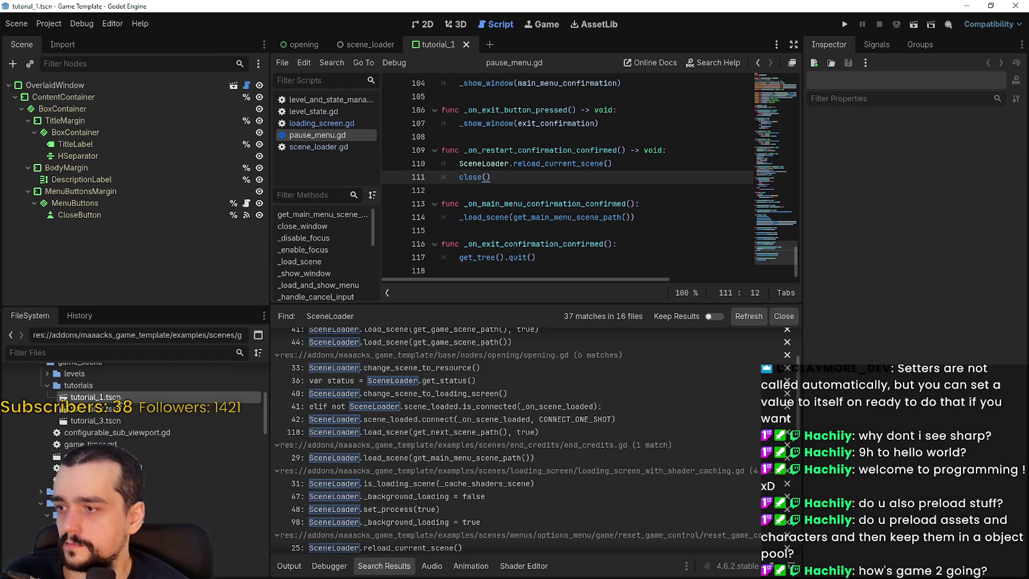
{"action": "left_click", "coordinate": [415, 25]}
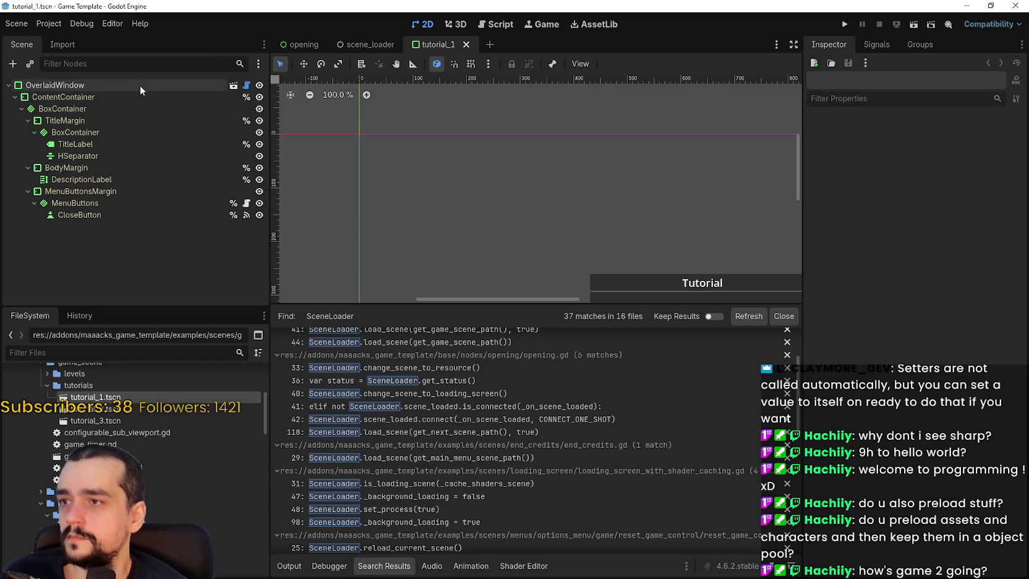
{"action": "left_click", "coordinate": [139, 84]}
{"action": "key", "text": "shift+f"}
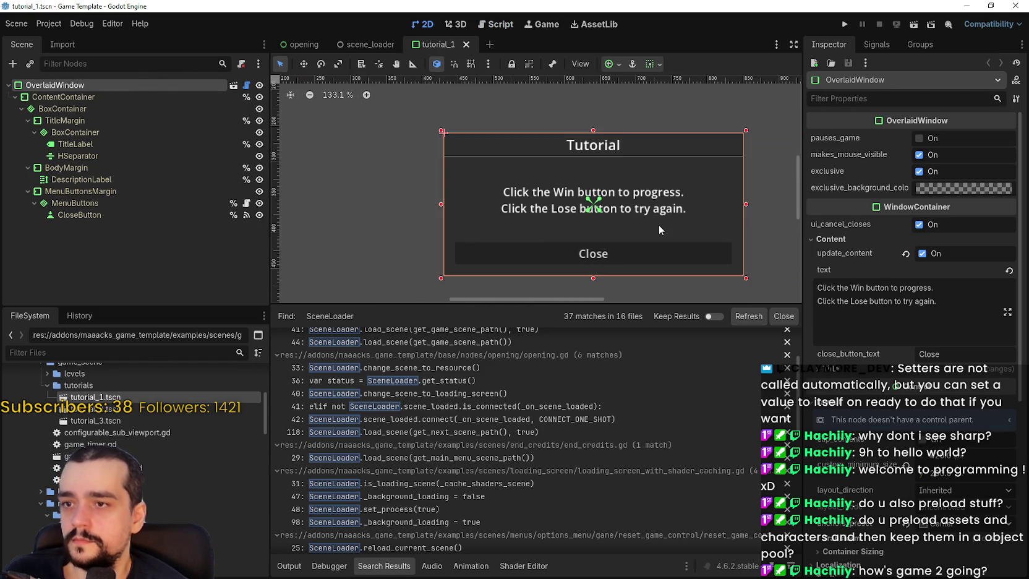
Step: Expand the window scenes folder and open the level_lost_window scene
{"action": "scroll", "coordinate": [657, 223], "scroll_direction": "down", "scroll_amount": 4}
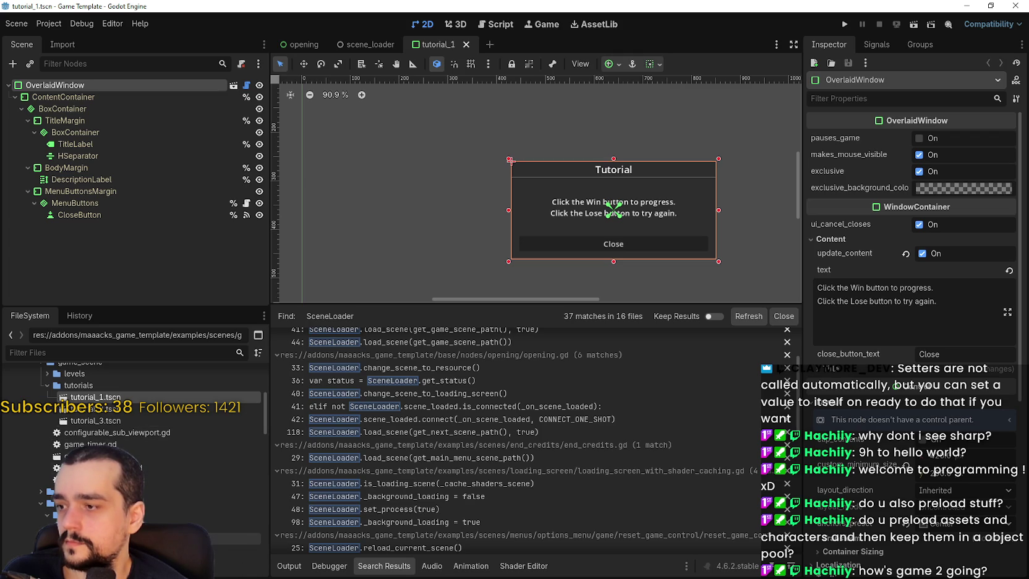
{"action": "scroll", "coordinate": [40, 403], "scroll_direction": "down", "scroll_amount": 5}
{"action": "left_click", "coordinate": [43, 386]}
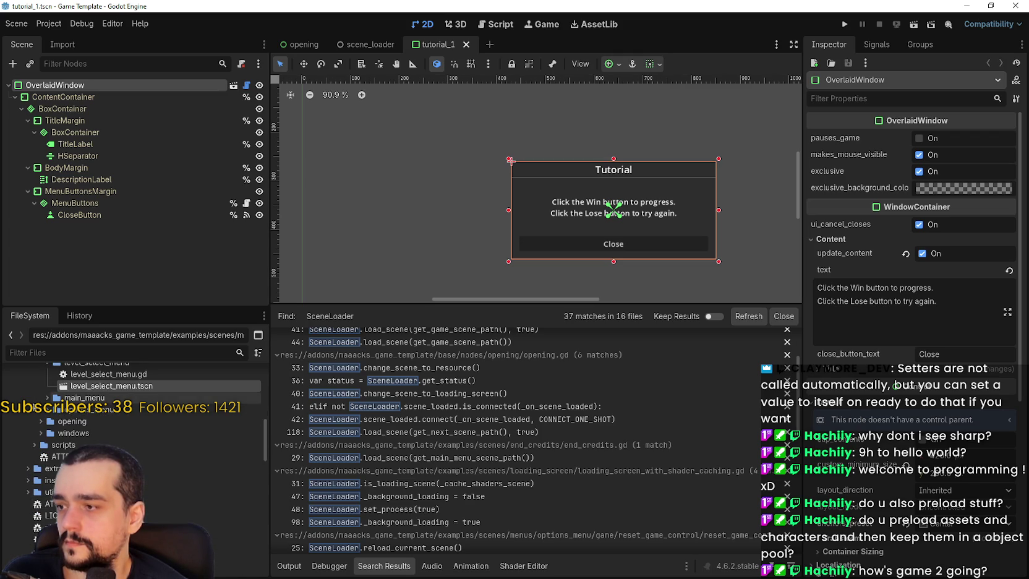
{"action": "double_click", "coordinate": [73, 432]}
{"action": "scroll", "coordinate": [129, 417], "scroll_direction": "down", "scroll_amount": 2}
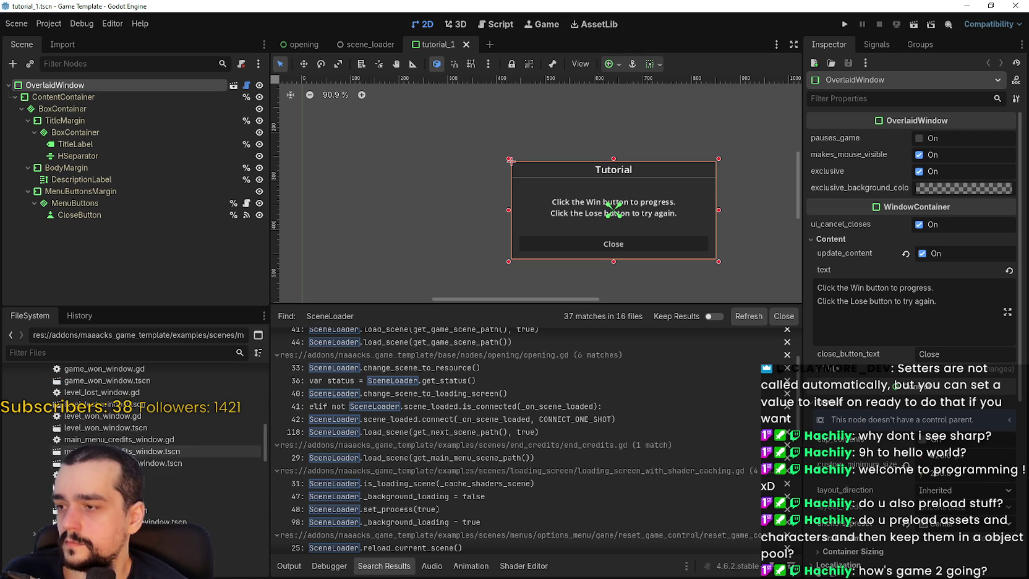
{"action": "double_click", "coordinate": [131, 405]}
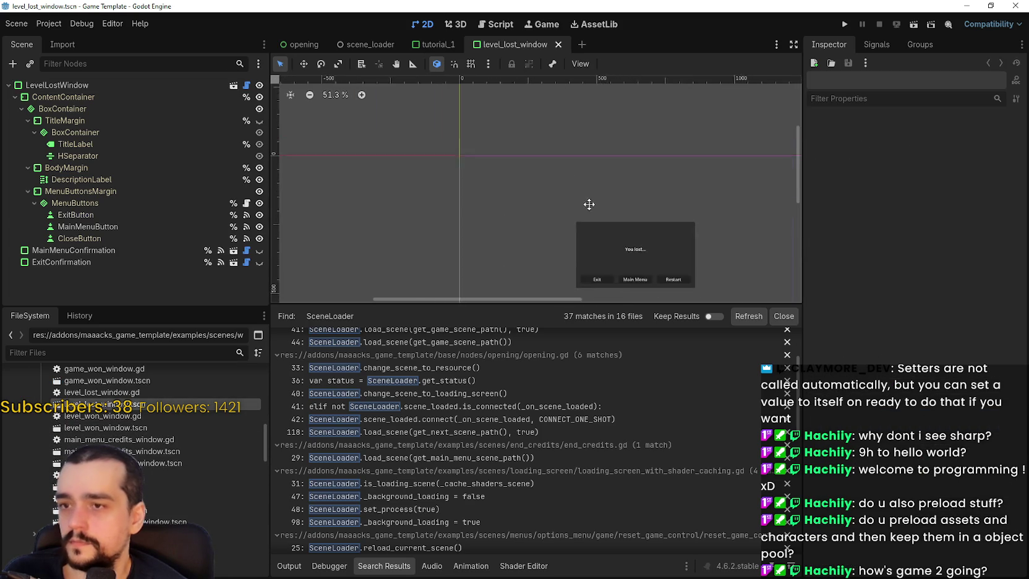
Step: Open the level_loading_screen scene and its attached loading screen script
{"action": "scroll", "coordinate": [154, 408], "scroll_direction": "up", "scroll_amount": 2}
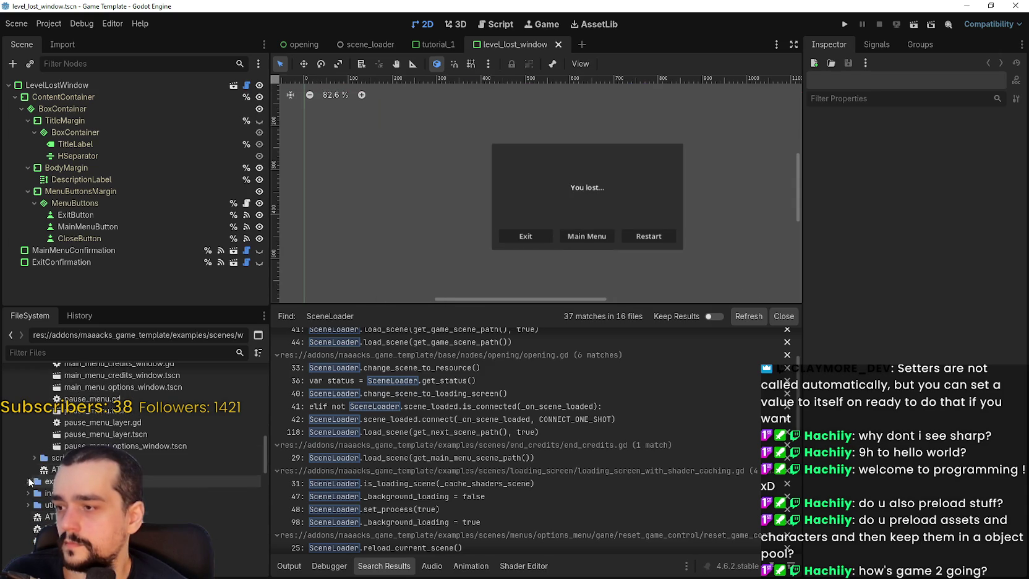
{"action": "scroll", "coordinate": [144, 495], "scroll_direction": "up", "scroll_amount": 4}
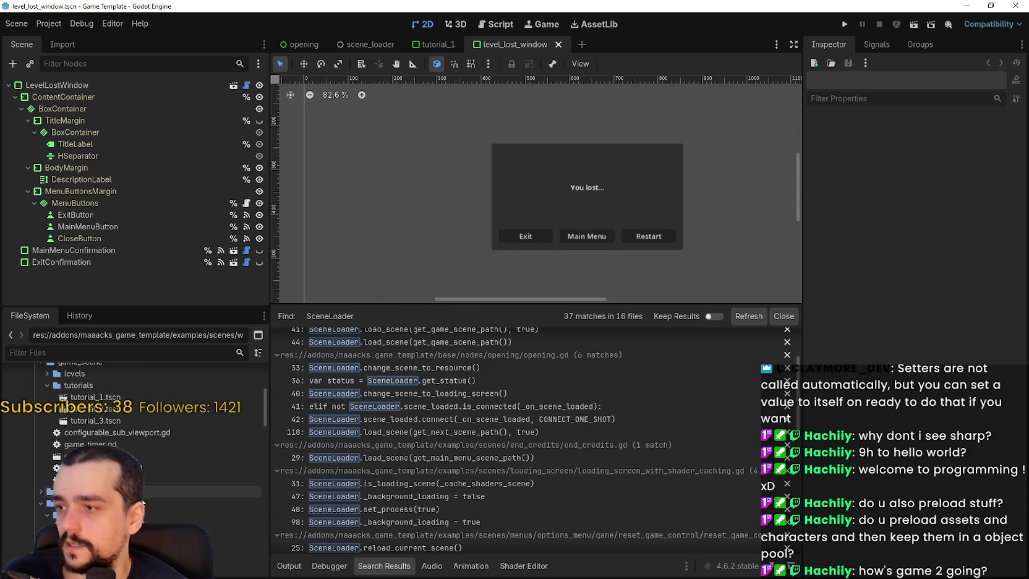
{"action": "left_click", "coordinate": [40, 491]}
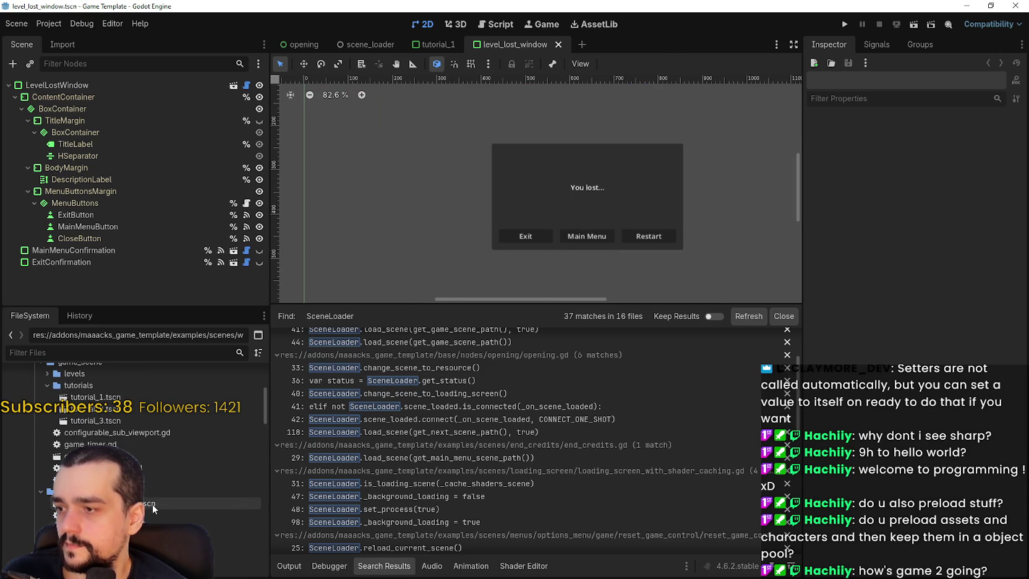
{"action": "double_click", "coordinate": [152, 504]}
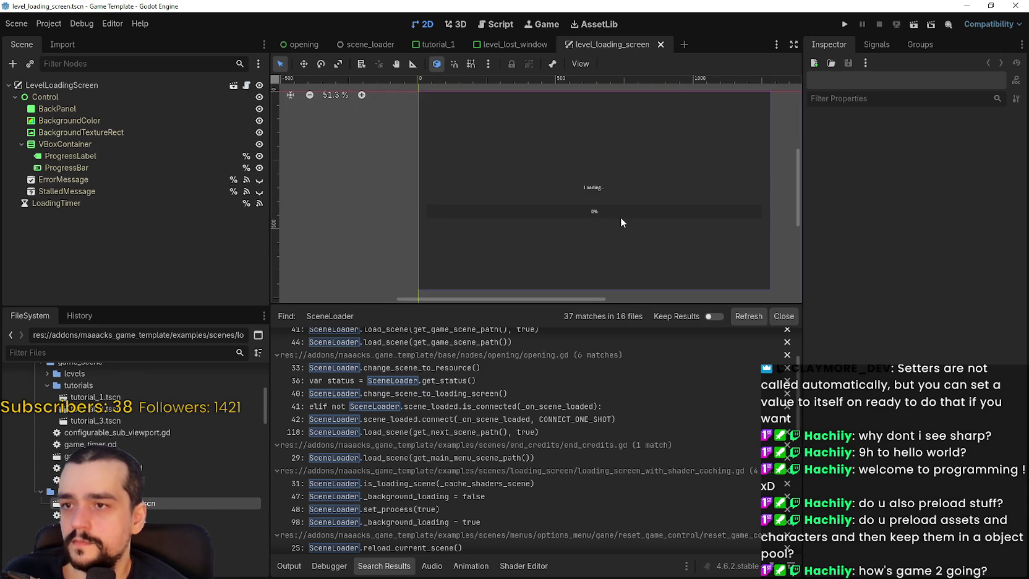
{"action": "left_click", "coordinate": [247, 85]}
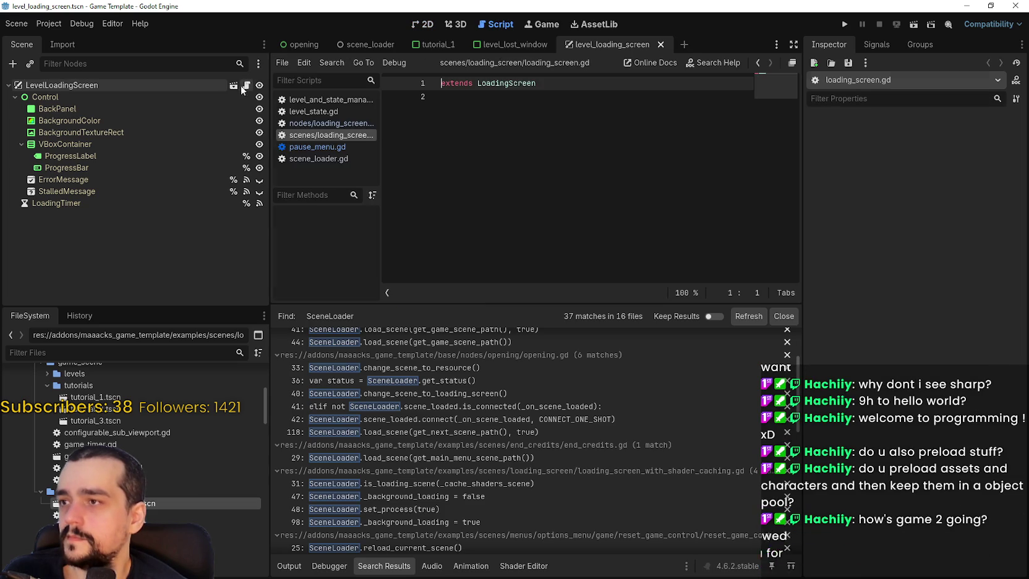
{"action": "left_click", "coordinate": [648, 158]}
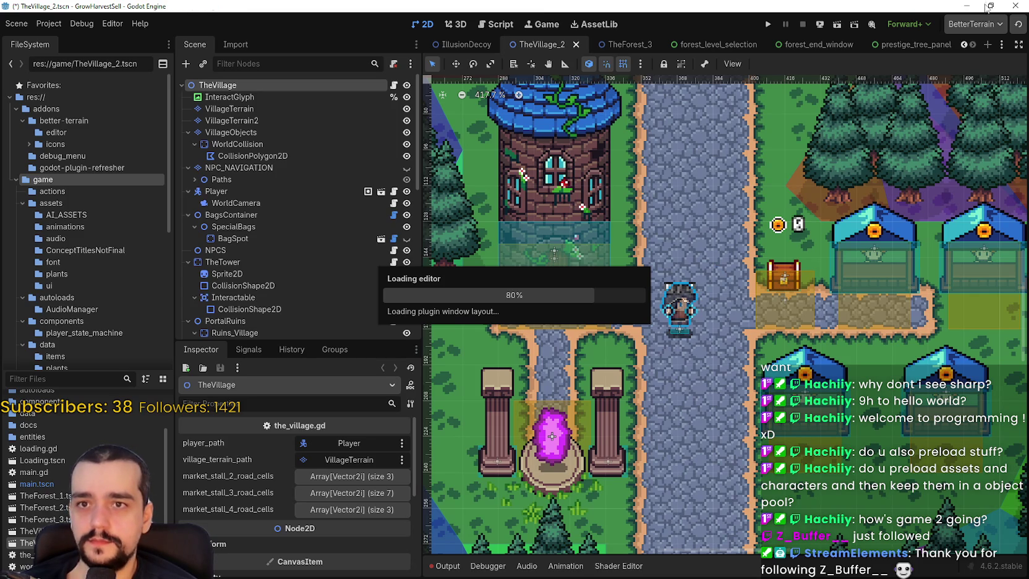
Step: Scroll around the loaded TheVillage_2 scene in the GrowHarvestSell project
{"action": "scroll", "coordinate": [677, 363], "scroll_direction": "down", "scroll_amount": 2}
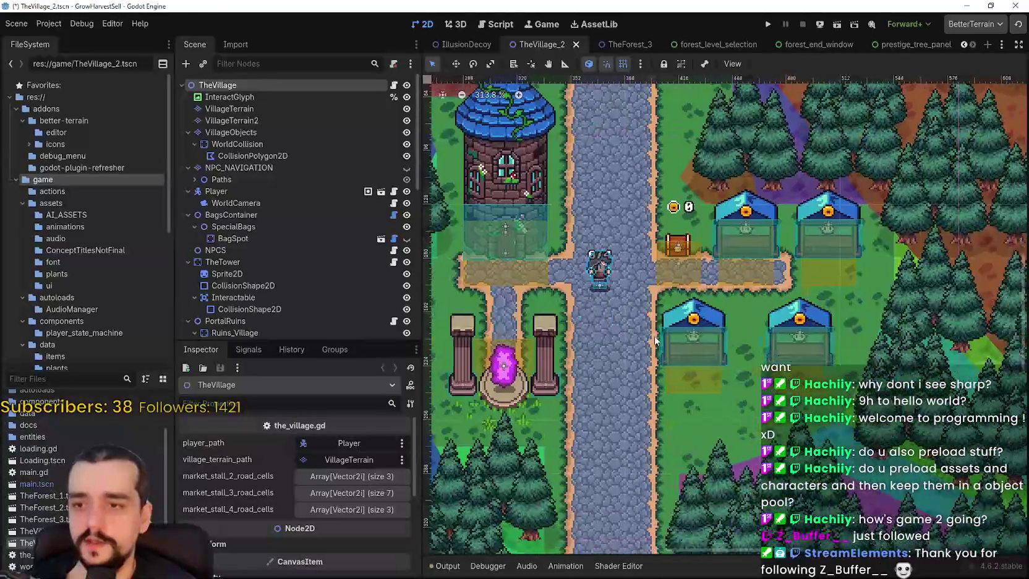
{"action": "scroll", "coordinate": [556, 208], "scroll_direction": "up", "scroll_amount": 5}
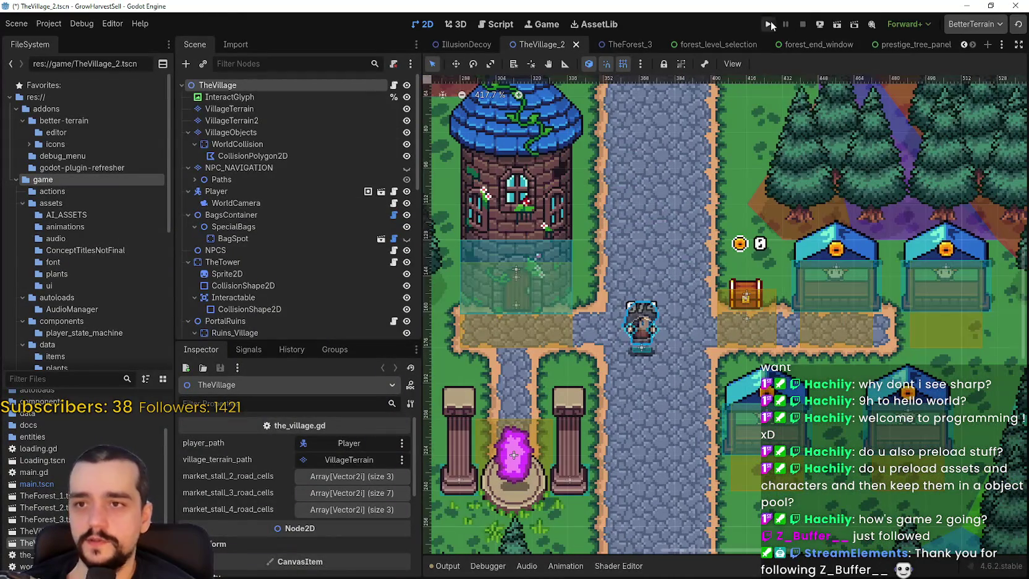
Step: Run Harvest Mage, start from the title screen, and walk up to the Mage Tower door
{"action": "left_click", "coordinate": [769, 23]}
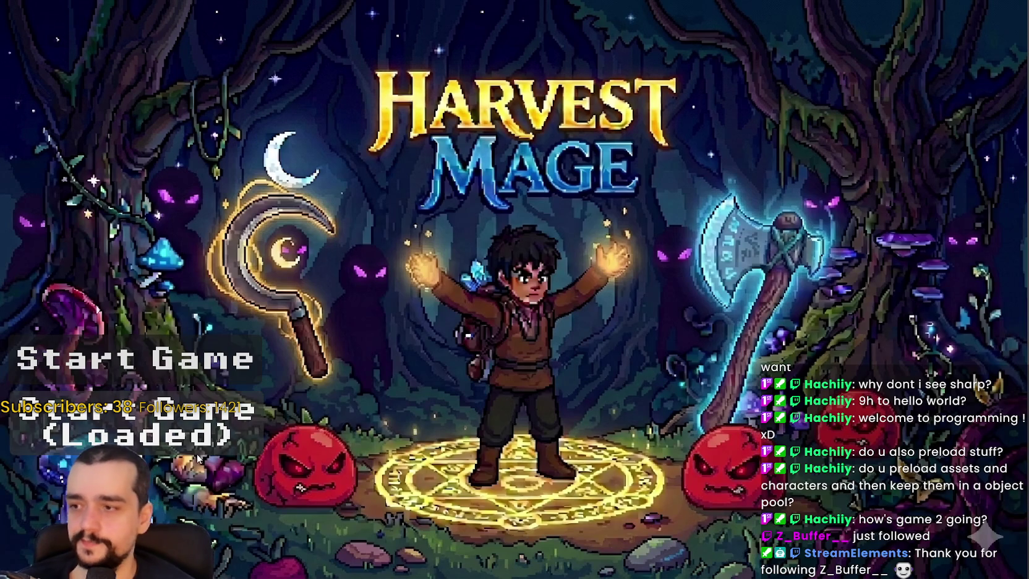
{"action": "left_click", "coordinate": [198, 447]}
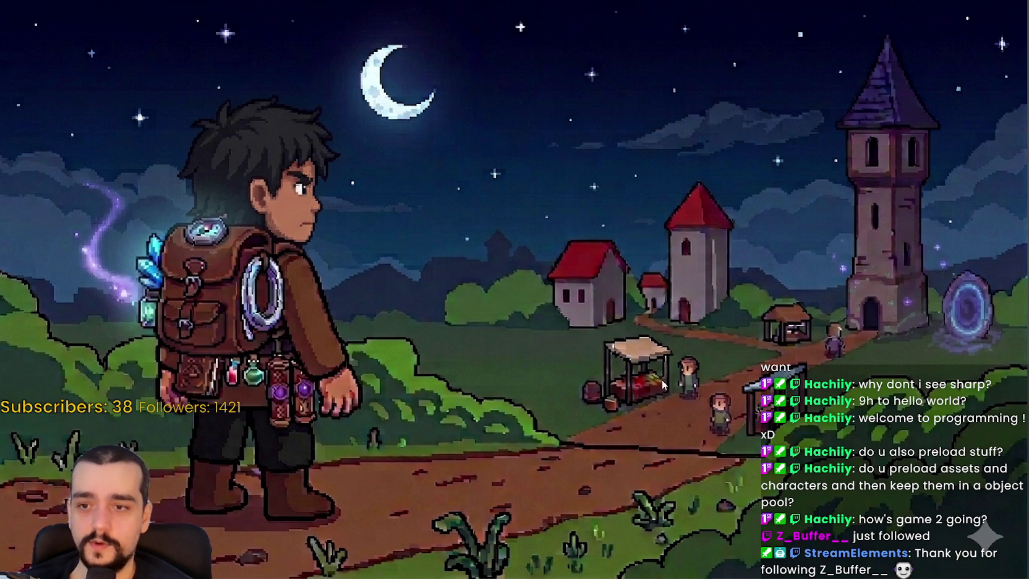
{"action": "key", "text": "w"}
{"action": "key", "text": "w"}
{"action": "key", "text": "a"}
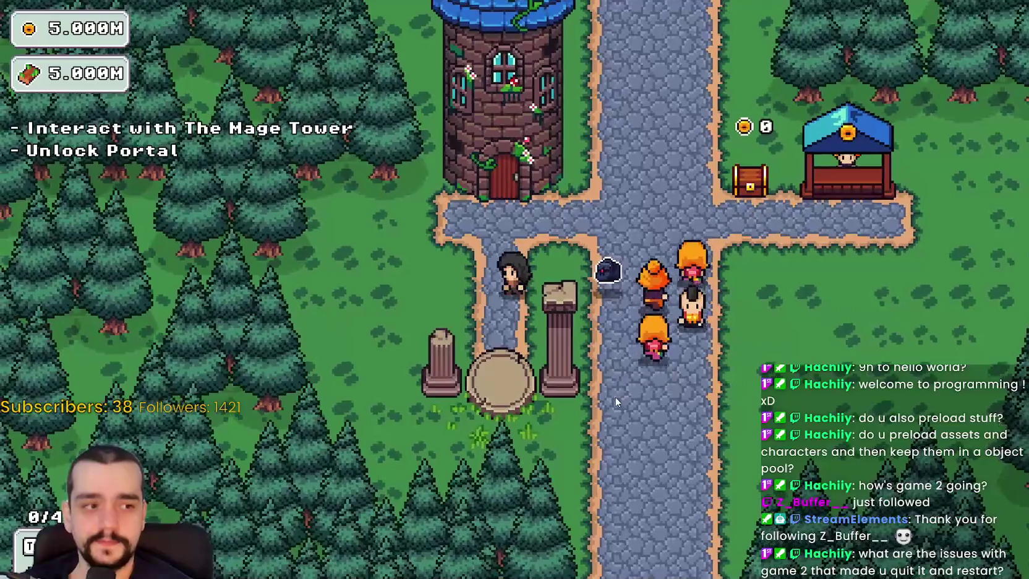
Step: Walk around the village between the market stall, gold chest and portal pillars
{"action": "key", "text": "d"}
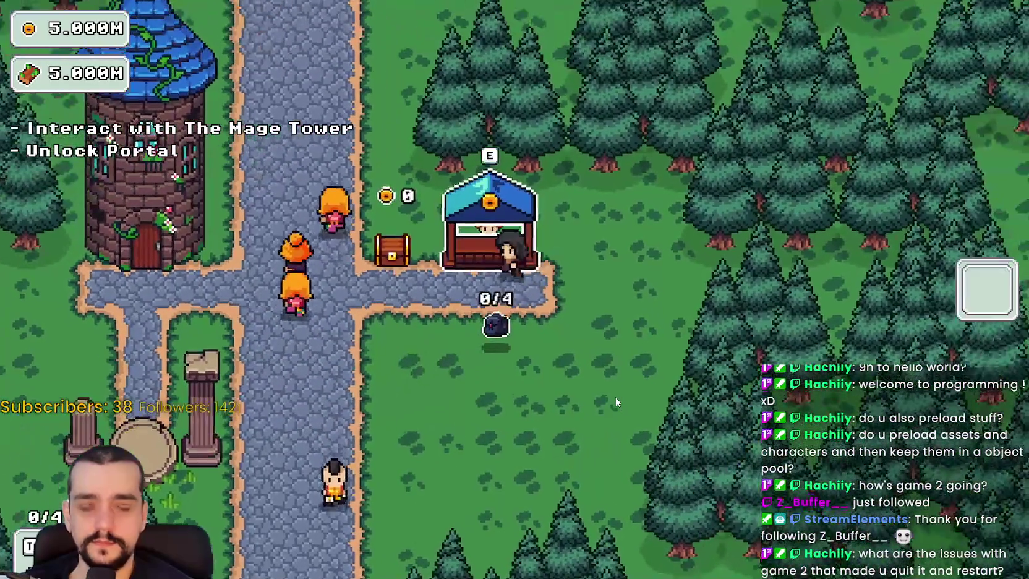
{"action": "key", "text": "a"}
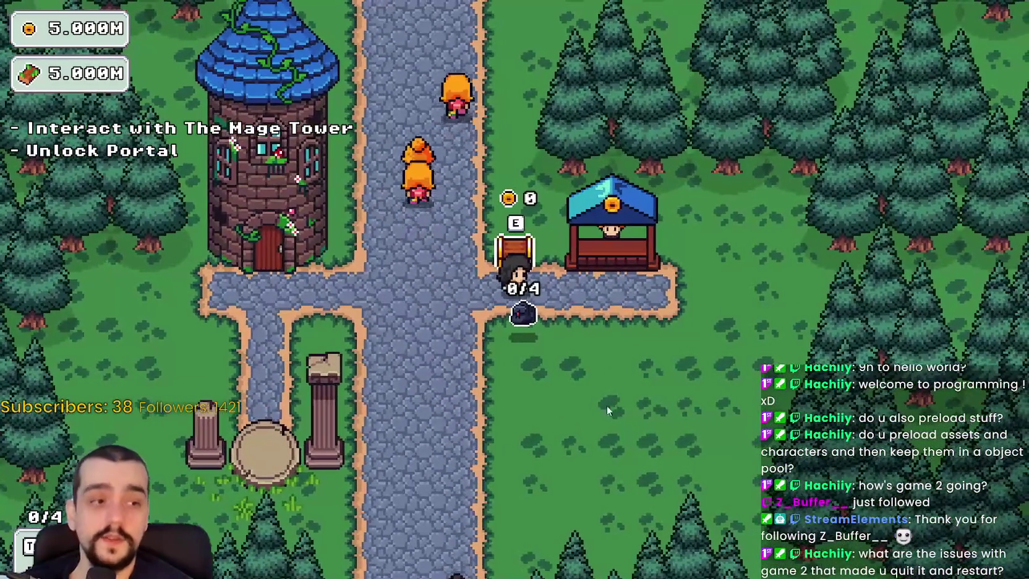
{"action": "key", "text": "a"}
{"action": "key", "text": "s"}
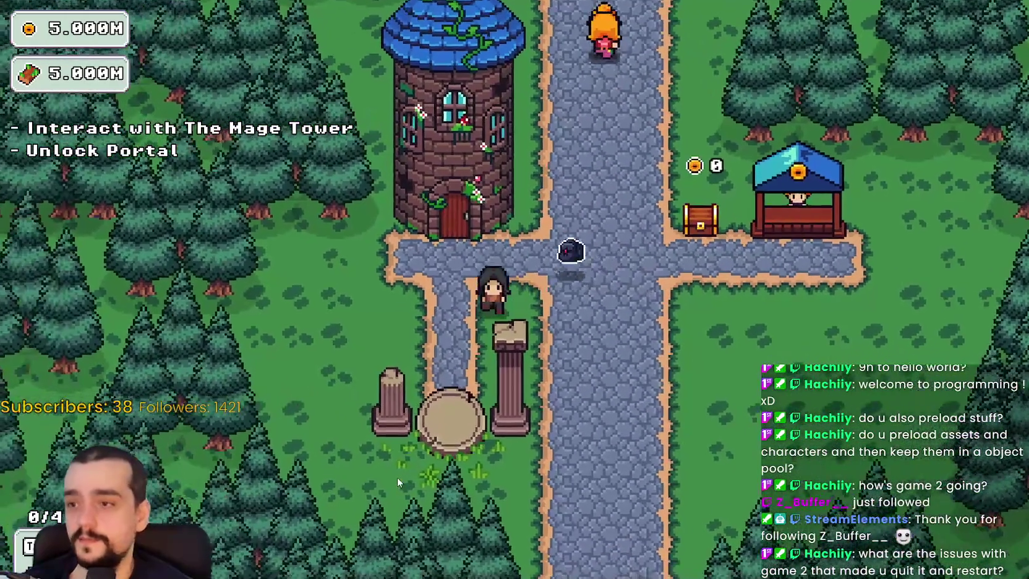
{"action": "key", "text": "w"}
{"action": "key", "text": "d"}
{"action": "key", "text": "a"}
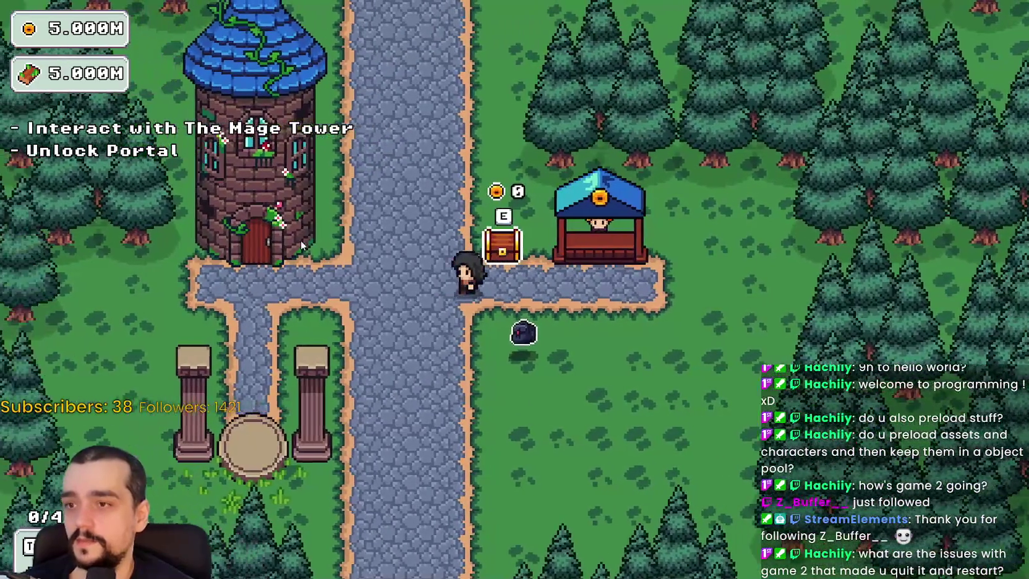
{"action": "key", "text": "a"}
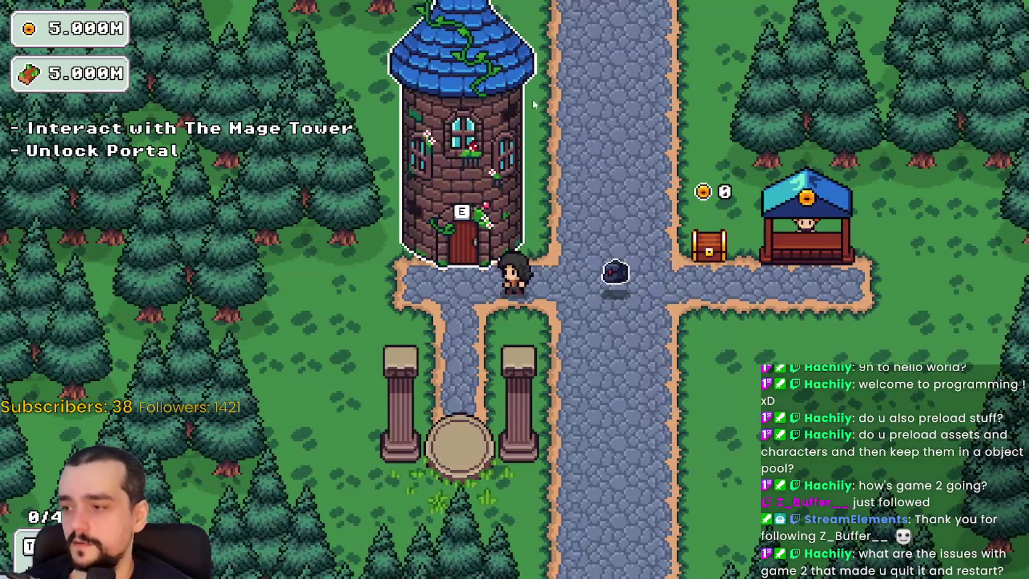
Step: Unlock the Portal node in the Mage Tower's prestige skill tree
{"action": "key", "text": "a"}
{"action": "key", "text": "s"}
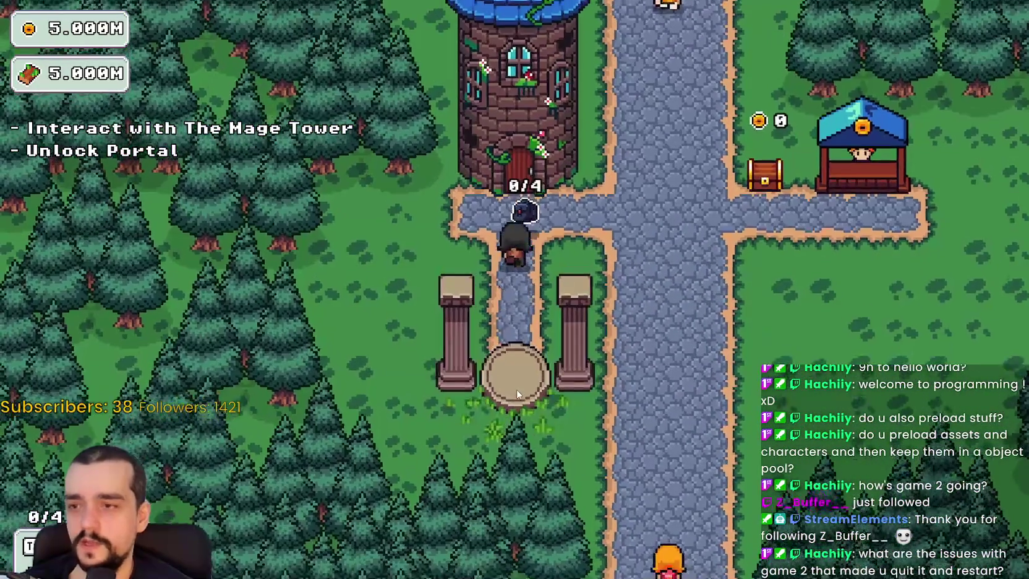
{"action": "left_click", "coordinate": [517, 394]}
{"action": "left_click", "coordinate": [530, 280]}
{"action": "scroll", "coordinate": [525, 411], "scroll_direction": "down", "scroll_amount": 3}
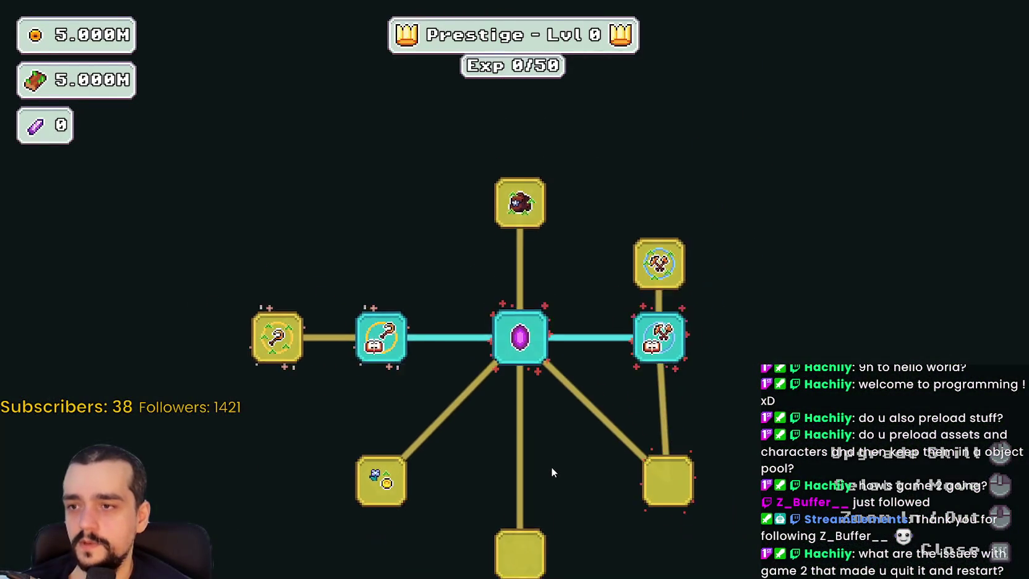
{"action": "key", "text": "Escape"}
Step: Travel through the portal to the Stage 1 forest
{"action": "key", "text": "s"}
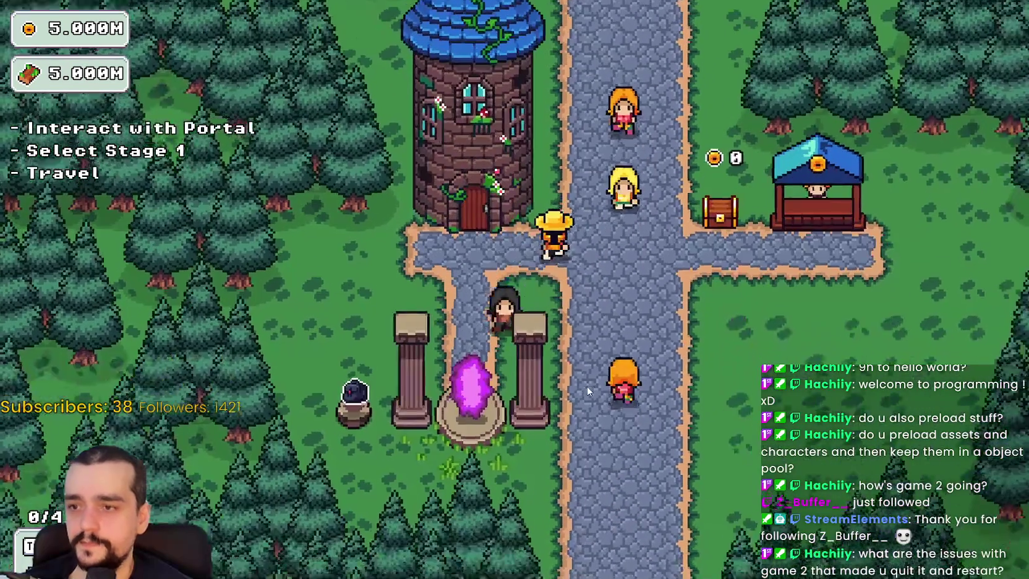
{"action": "key", "text": "e"}
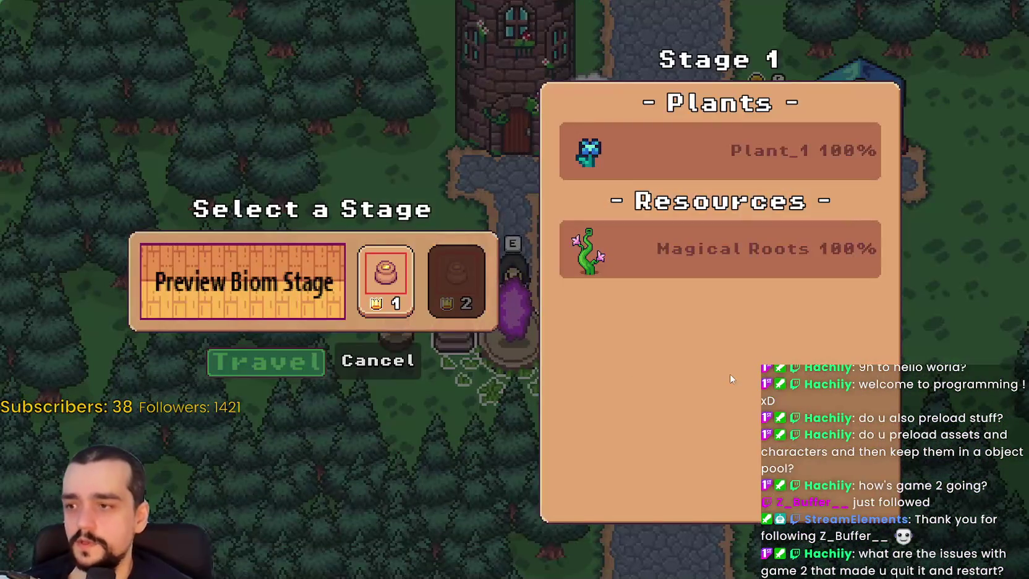
{"action": "key", "text": "Return"}
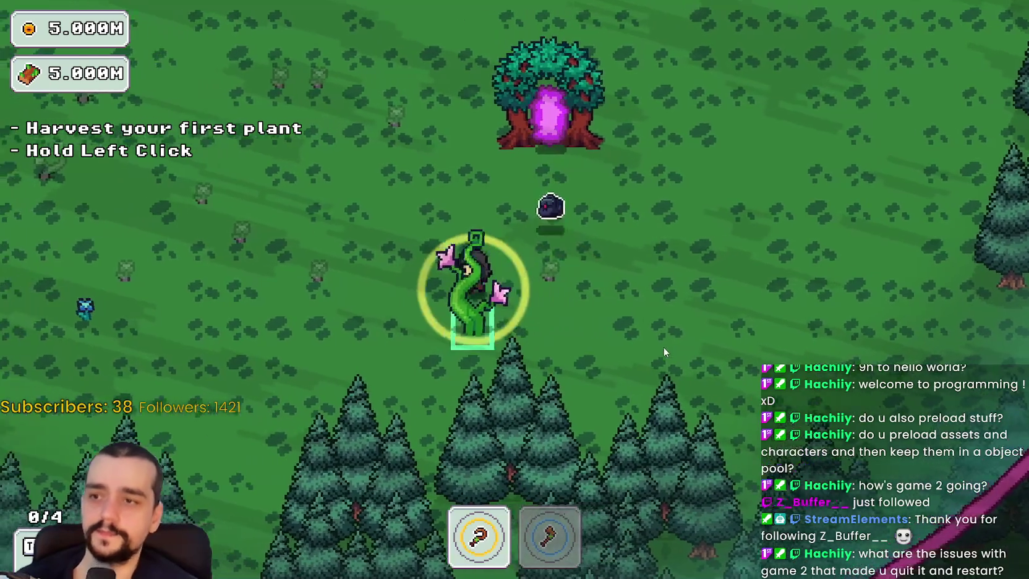
Step: Harvest the first forest plants, switching to the axe for the vine plant
{"action": "key", "text": "a"}
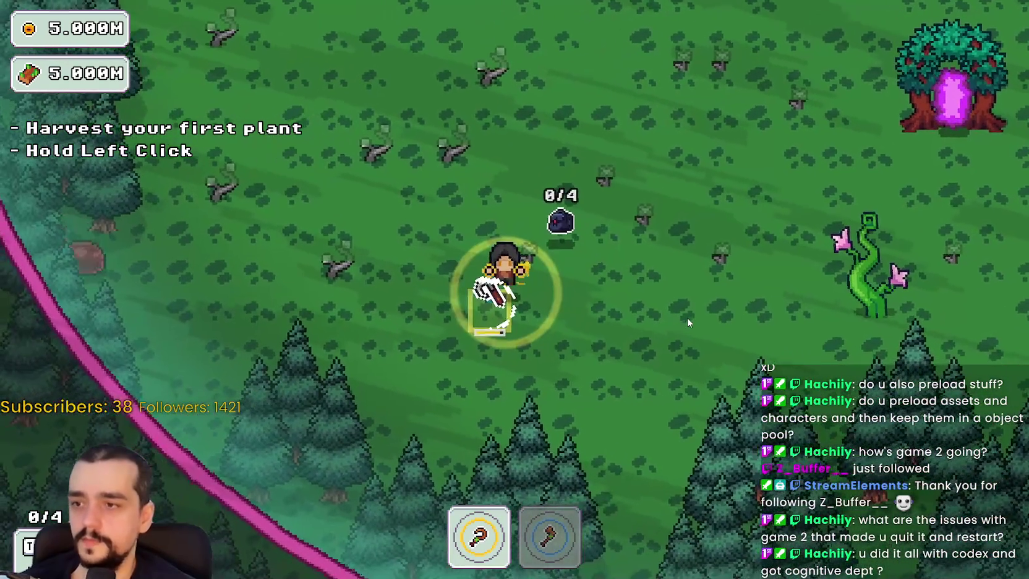
{"action": "key", "text": "a"}
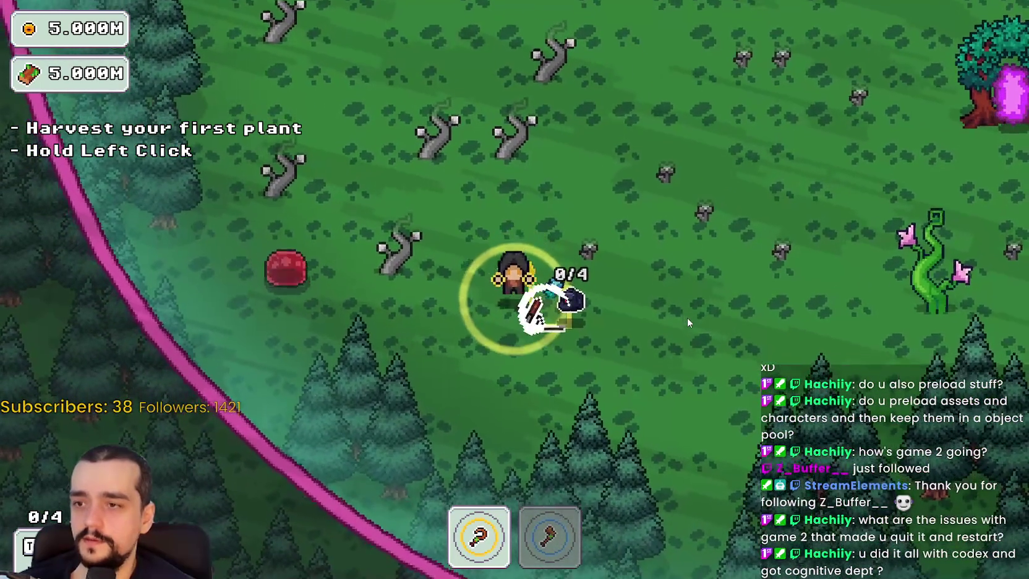
{"action": "left_click", "coordinate": [687, 318]}
{"action": "key", "text": "d"}
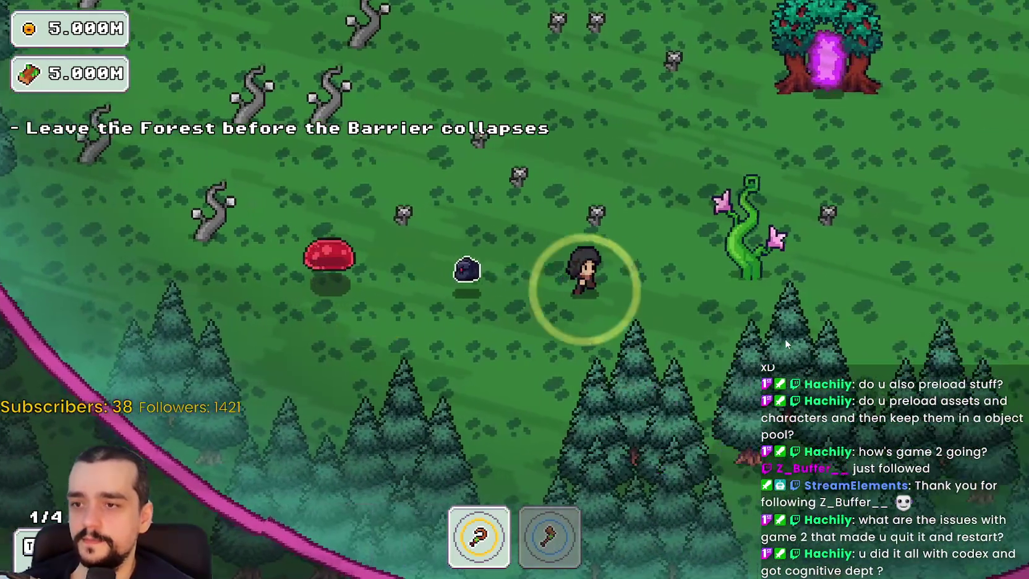
{"action": "key", "text": "d"}
{"action": "key", "text": "w"}
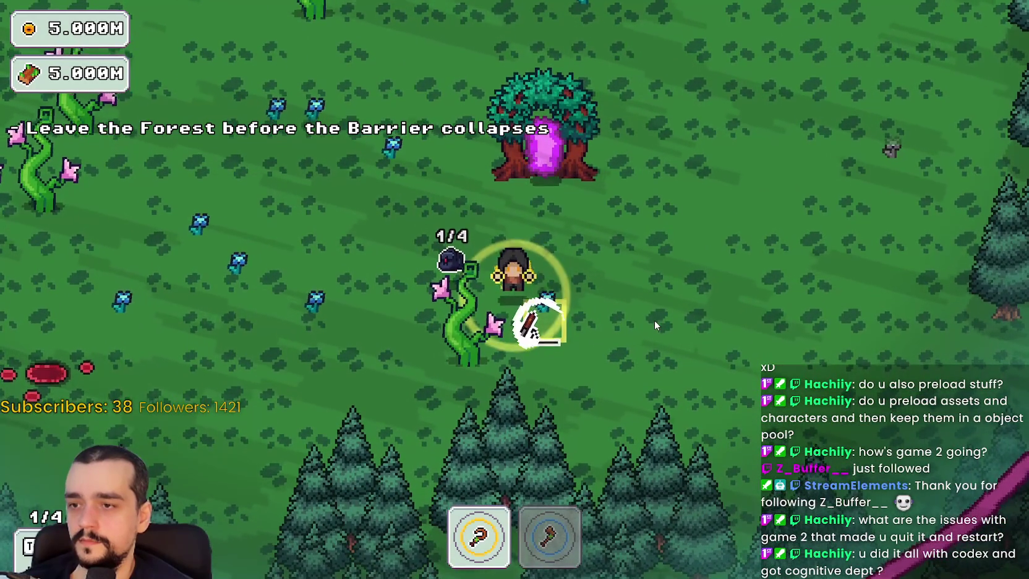
{"action": "key", "text": "s"}
{"action": "key", "text": "2"}
{"action": "key", "text": "a"}
Step: Switch back to tool 1 and harvest the blue flowers until 4 plants are collected
{"action": "key", "text": "w"}
{"action": "key", "text": "1"}
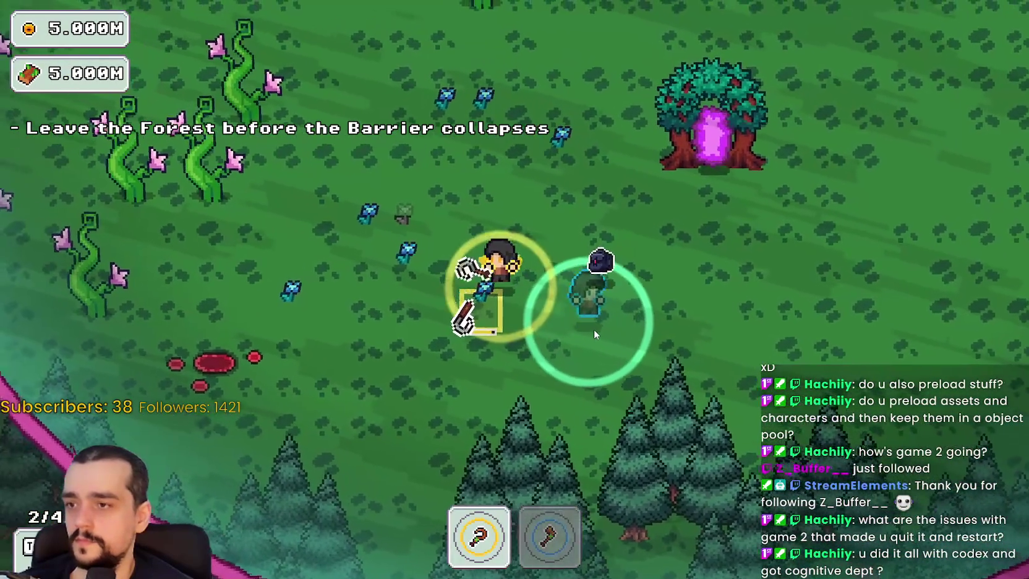
{"action": "key", "text": "a"}
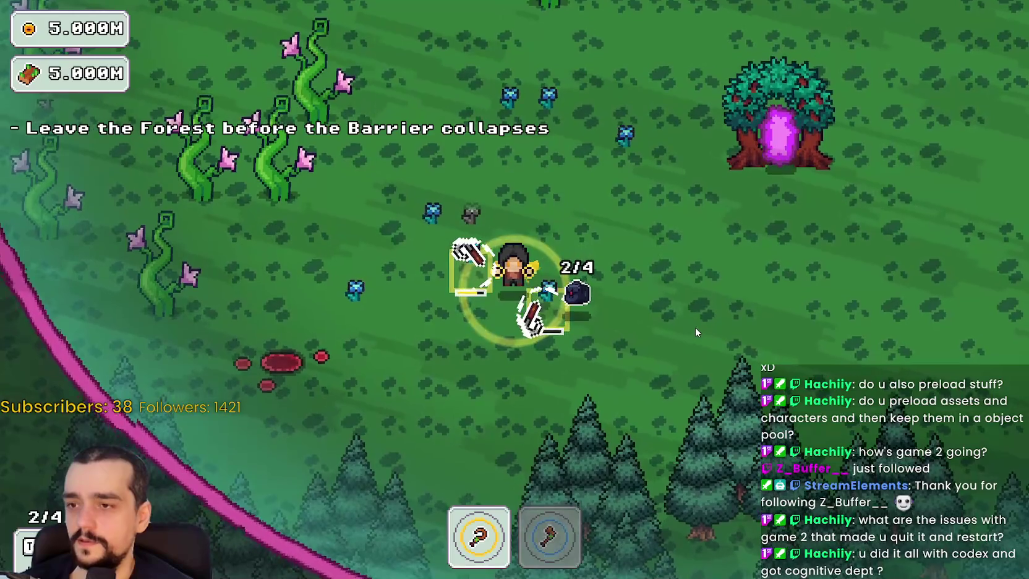
{"action": "key", "text": "w"}
{"action": "key", "text": "a"}
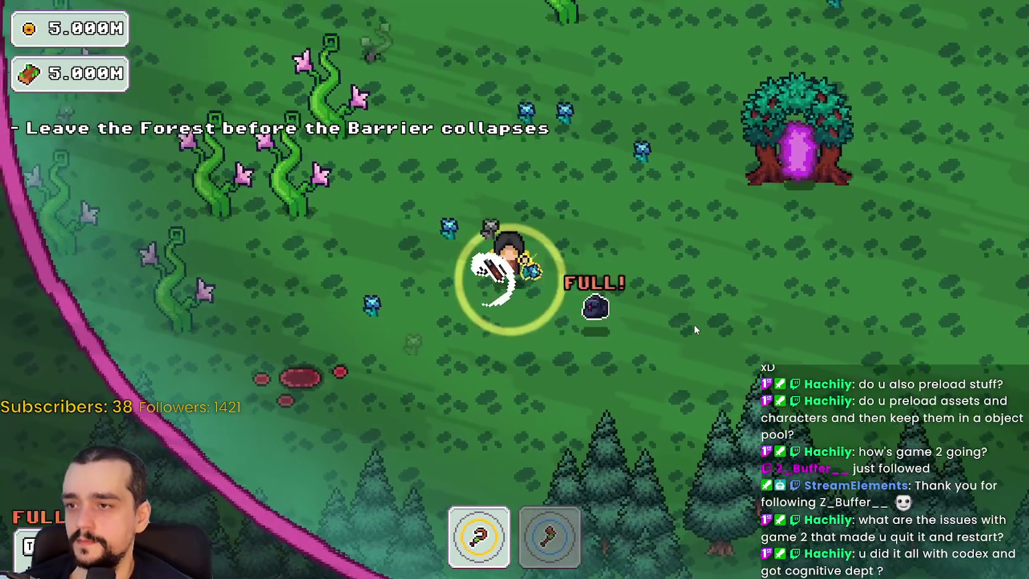
{"action": "key", "text": "w"}
{"action": "key", "text": "d"}
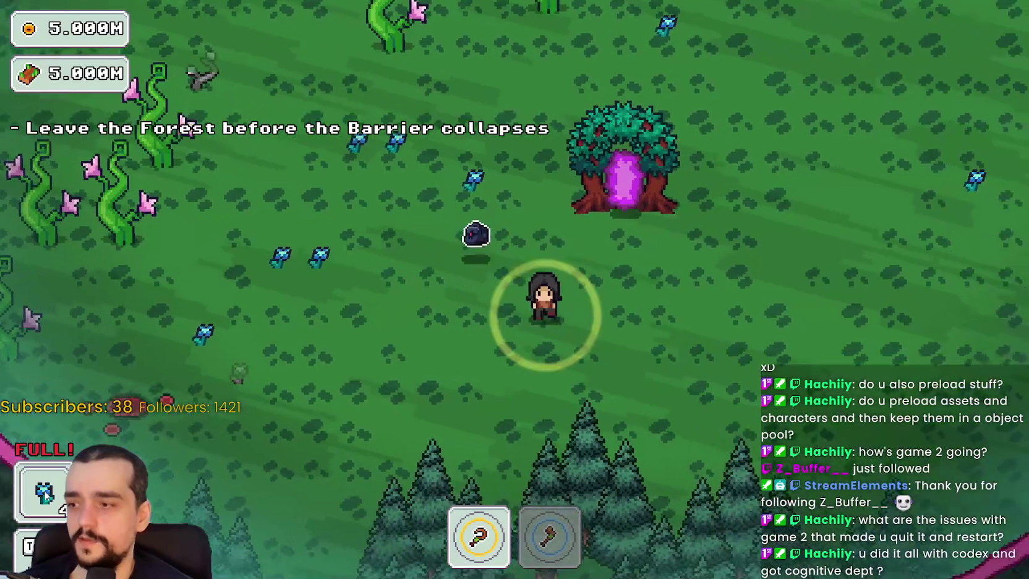
{"action": "key", "text": "d"}
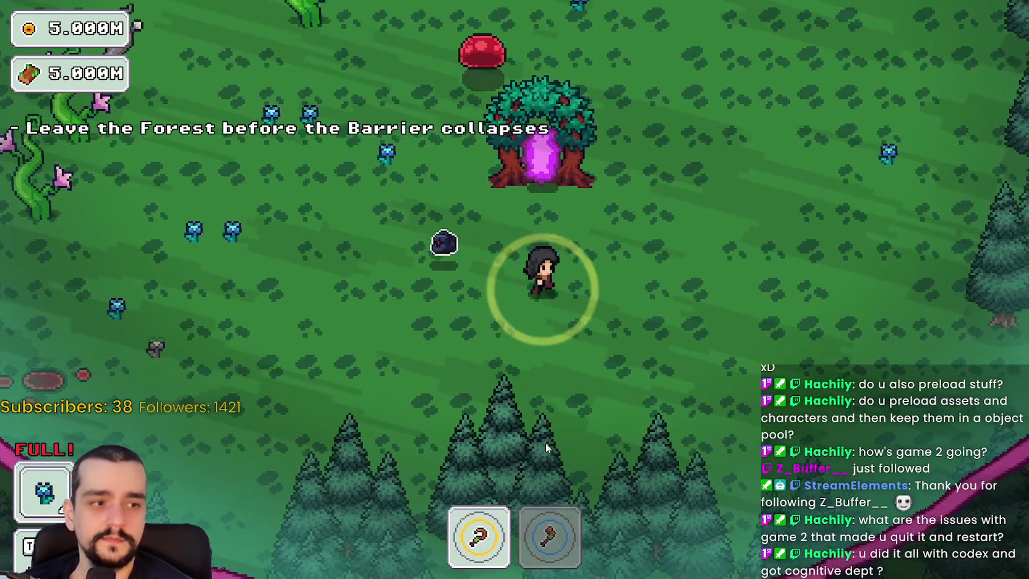
Step: End the stage at the portal and return home to the village
{"action": "key", "text": "a"}
{"action": "key", "text": "w"}
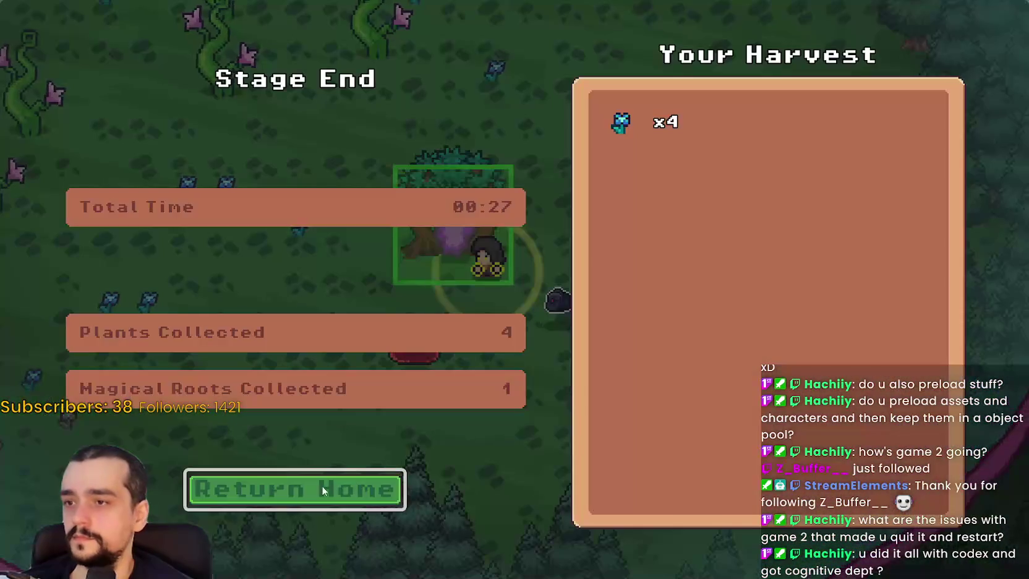
{"action": "key", "text": "e"}
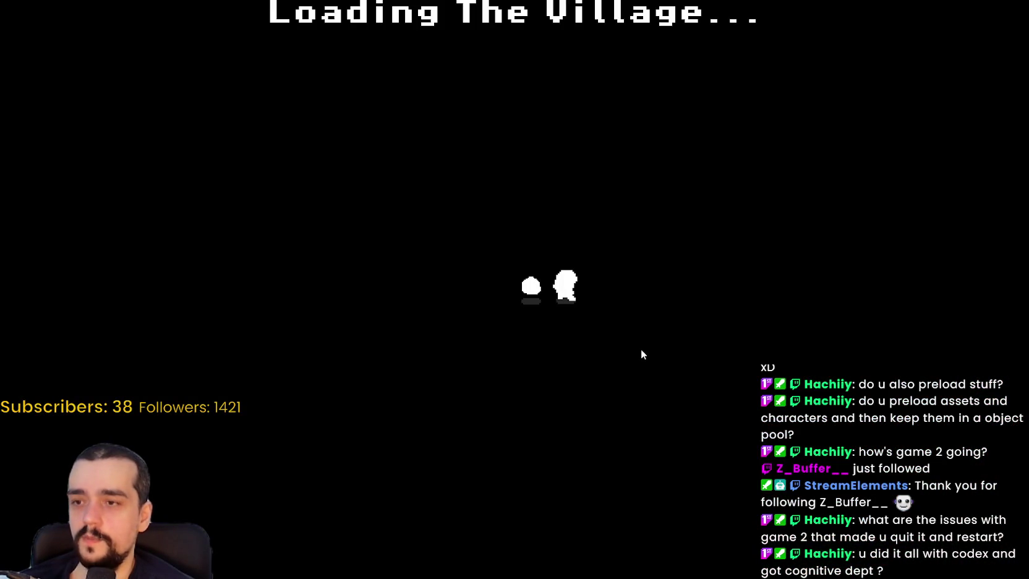
Step: Sell the plants at the market stall and collect the gold from the chest
{"action": "key", "text": "d"}
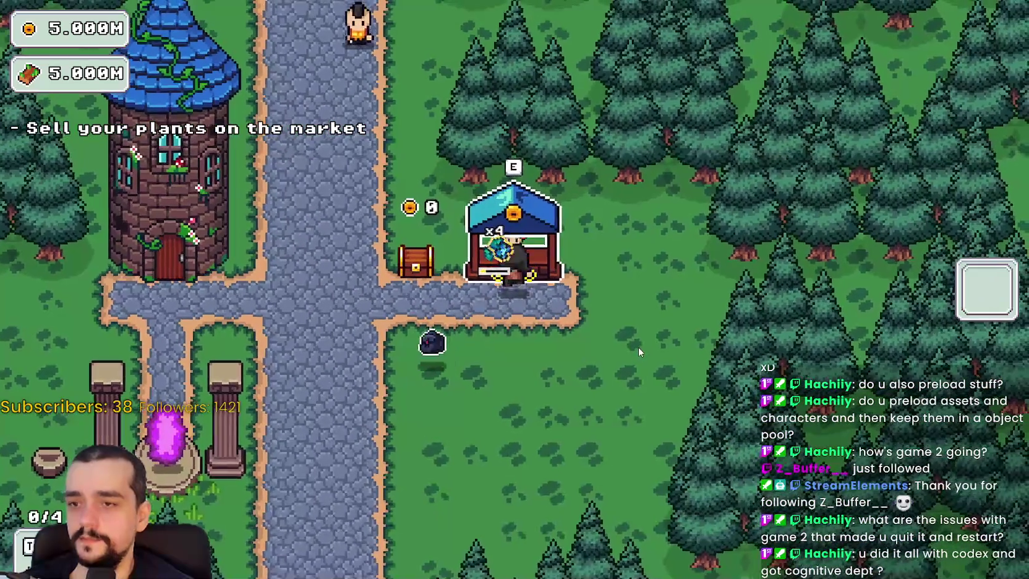
{"action": "key", "text": "a"}
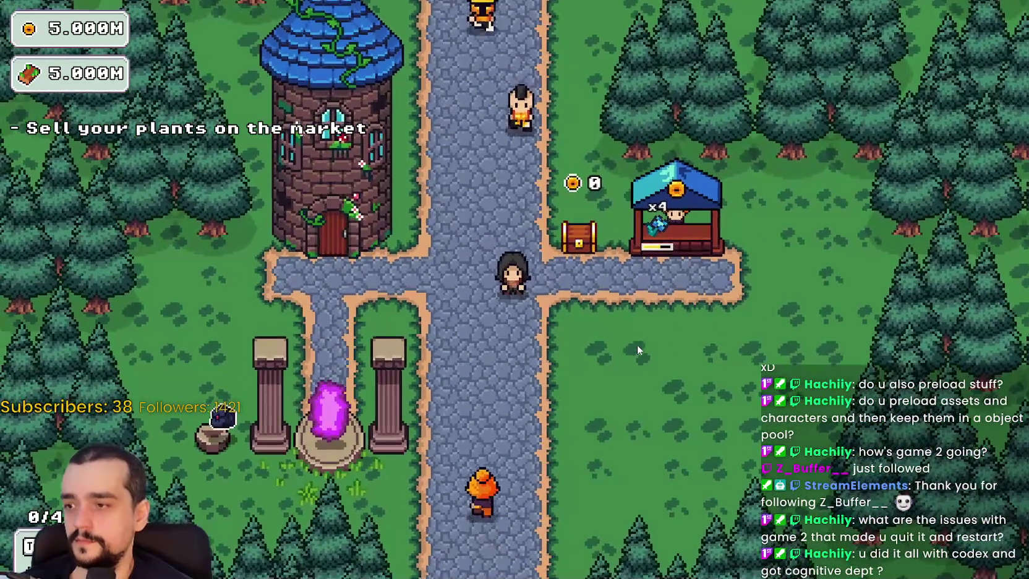
{"action": "key", "text": "a"}
{"action": "key", "text": "s"}
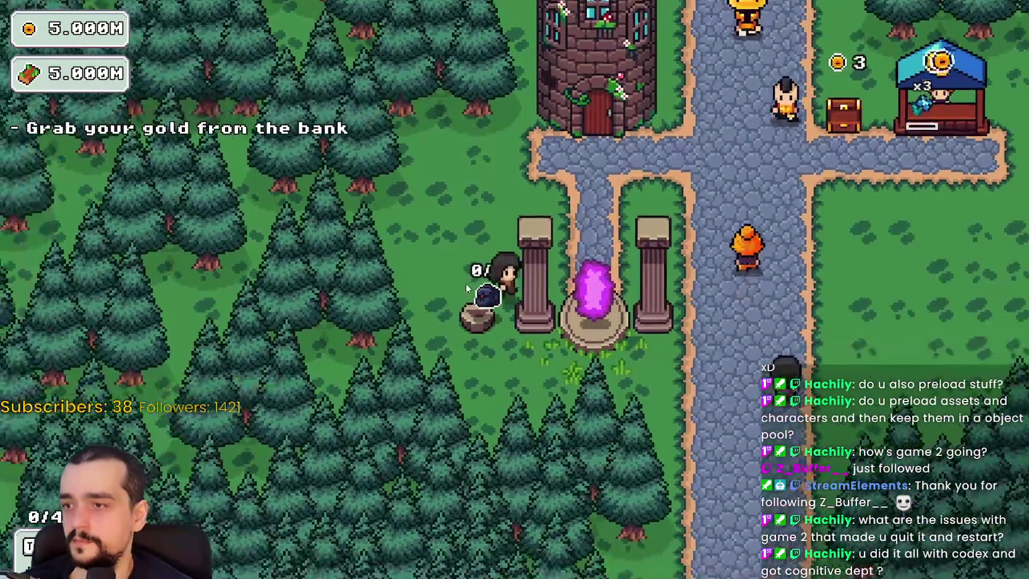
{"action": "key", "text": "w"}
{"action": "key", "text": "d"}
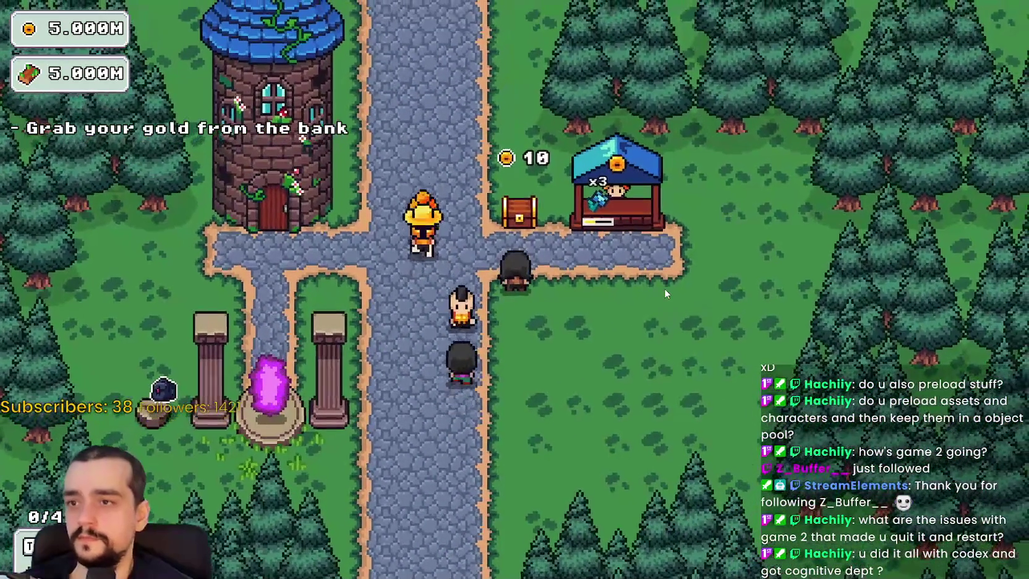
{"action": "key", "text": "w"}
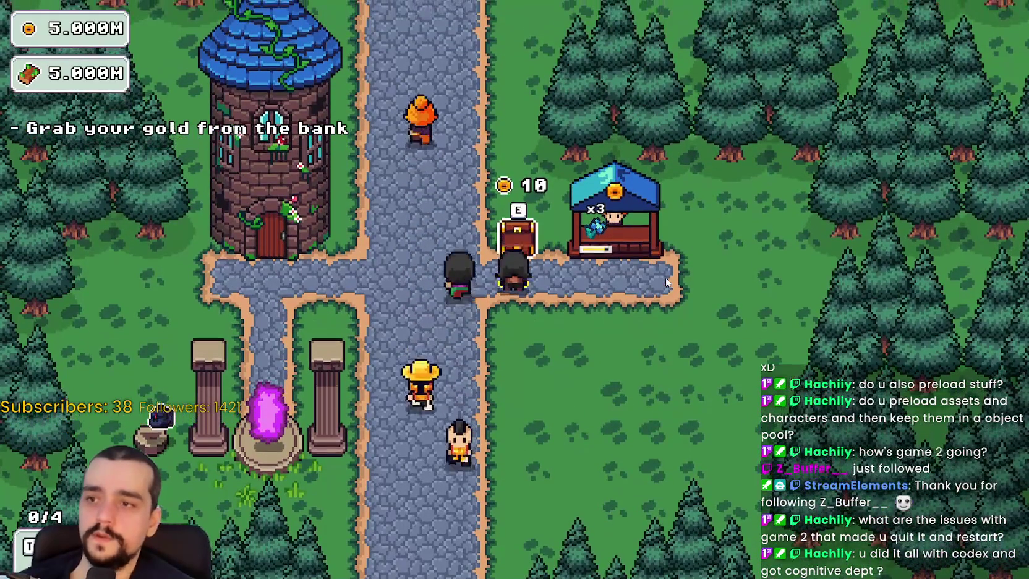
{"action": "key", "text": "e"}
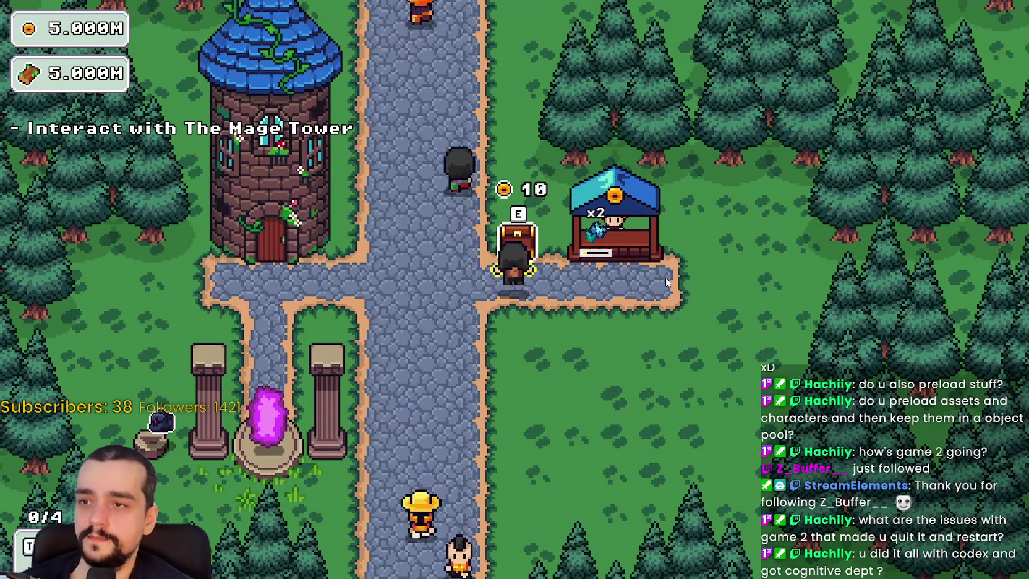
Step: Buy the central and upper-right nodes of the Mage Tower's prestige skill tree
{"action": "key", "text": "a"}
{"action": "key", "text": "e"}
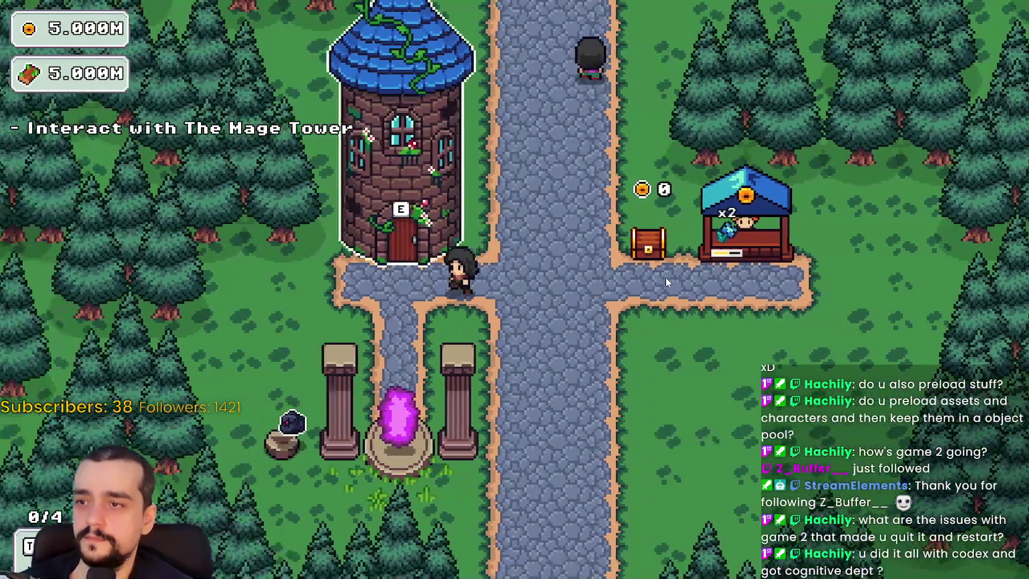
{"action": "left_click", "coordinate": [590, 256]}
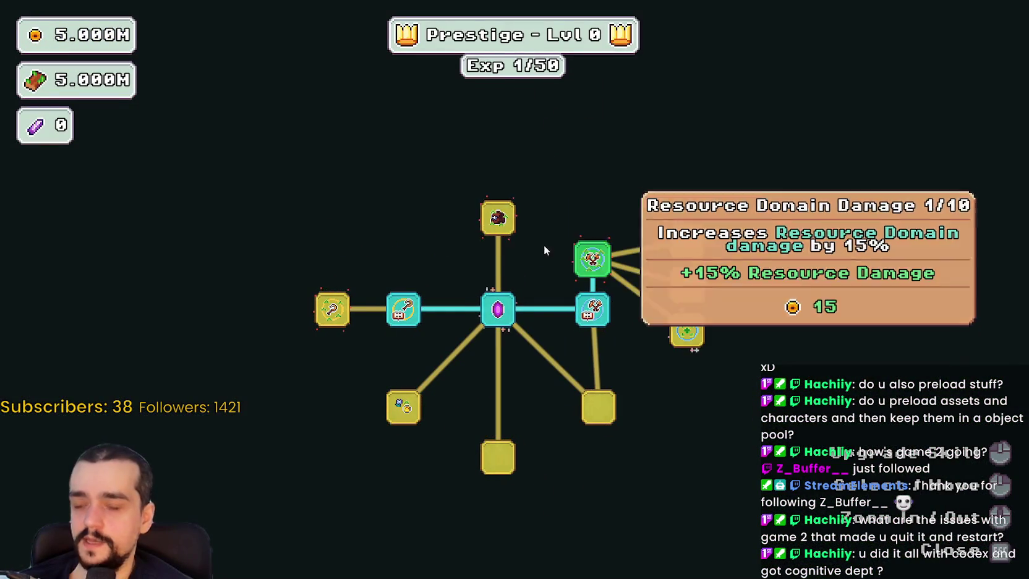
{"action": "left_click", "coordinate": [498, 217]}
{"action": "left_click", "coordinate": [331, 309]}
{"action": "left_click", "coordinate": [389, 217]}
{"action": "left_click", "coordinate": [329, 131]}
{"action": "left_click", "coordinate": [424, 137]}
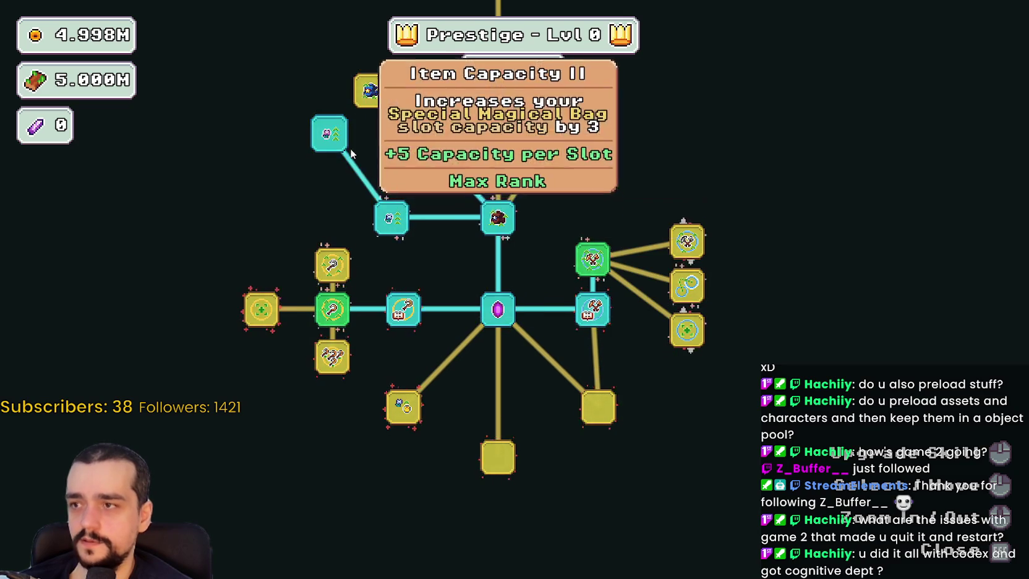
{"action": "left_click", "coordinate": [492, 288]}
{"action": "left_click", "coordinate": [492, 217]}
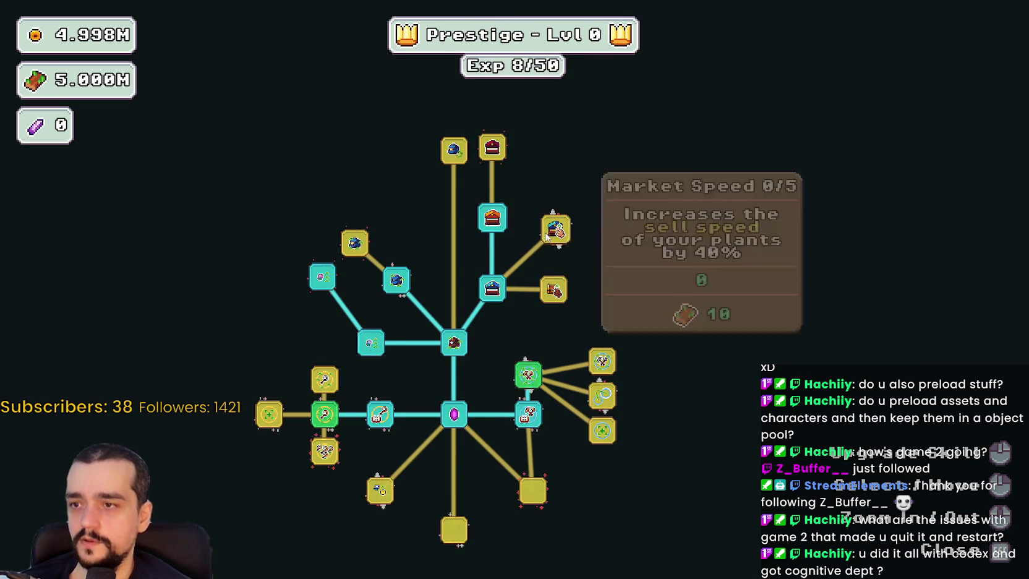
{"action": "left_click", "coordinate": [553, 289]}
{"action": "left_click", "coordinate": [556, 230]}
Step: Buy the top bag skill, left and right-side skills, and the 15K bag automation
{"action": "left_click", "coordinate": [564, 196]}
{"action": "left_click", "coordinate": [608, 227]}
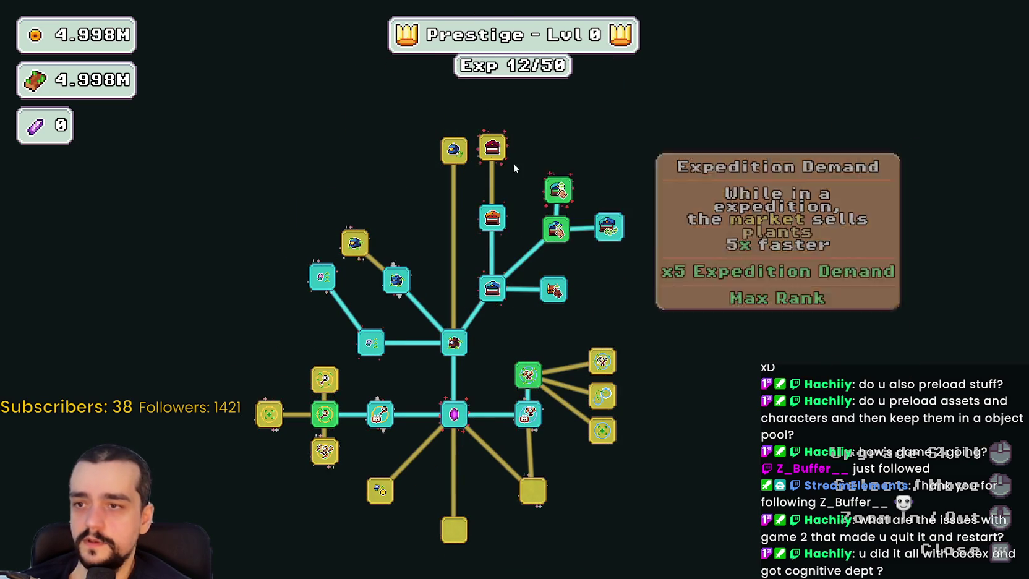
{"action": "left_click", "coordinate": [492, 147]}
{"action": "left_click", "coordinate": [324, 379]}
{"action": "left_click", "coordinate": [322, 451]}
{"action": "left_click", "coordinate": [268, 415]}
{"action": "left_click", "coordinate": [374, 474]}
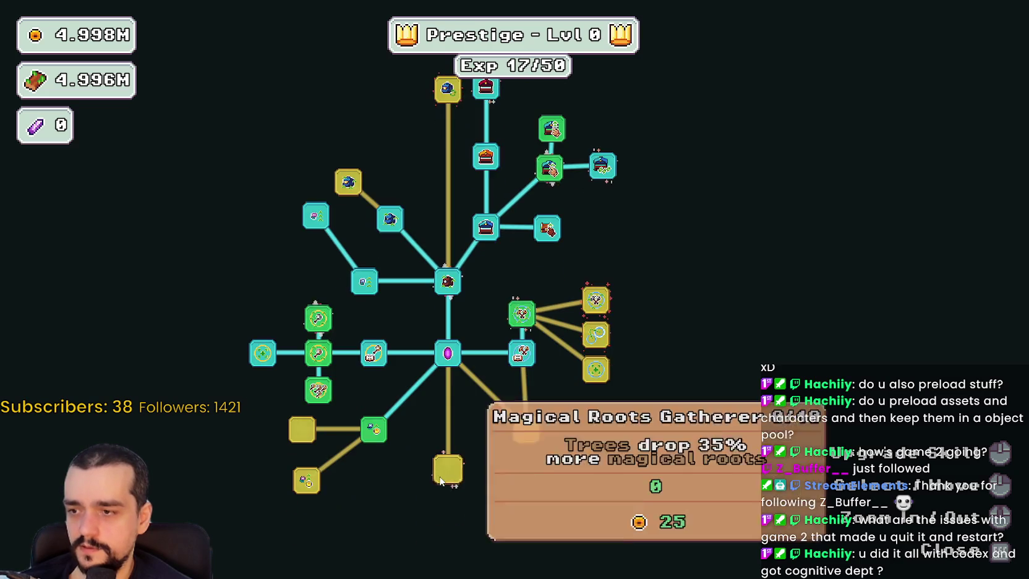
{"action": "left_click", "coordinate": [568, 399]}
{"action": "left_click", "coordinate": [567, 331]}
{"action": "left_click", "coordinate": [568, 365]}
{"action": "left_click", "coordinate": [321, 212]}
{"action": "left_click", "coordinate": [424, 129]}
Step: Travel through the portal to The Forest (forest_1) stage
{"action": "key", "text": "Escape"}
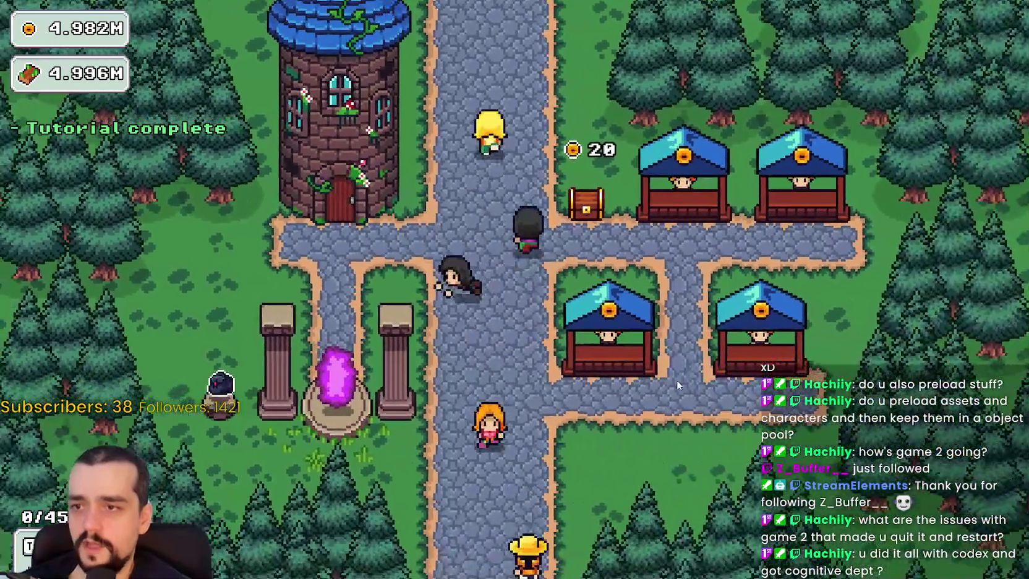
{"action": "key", "text": "a"}
{"action": "key", "text": "e"}
{"action": "left_click", "coordinate": [302, 367]}
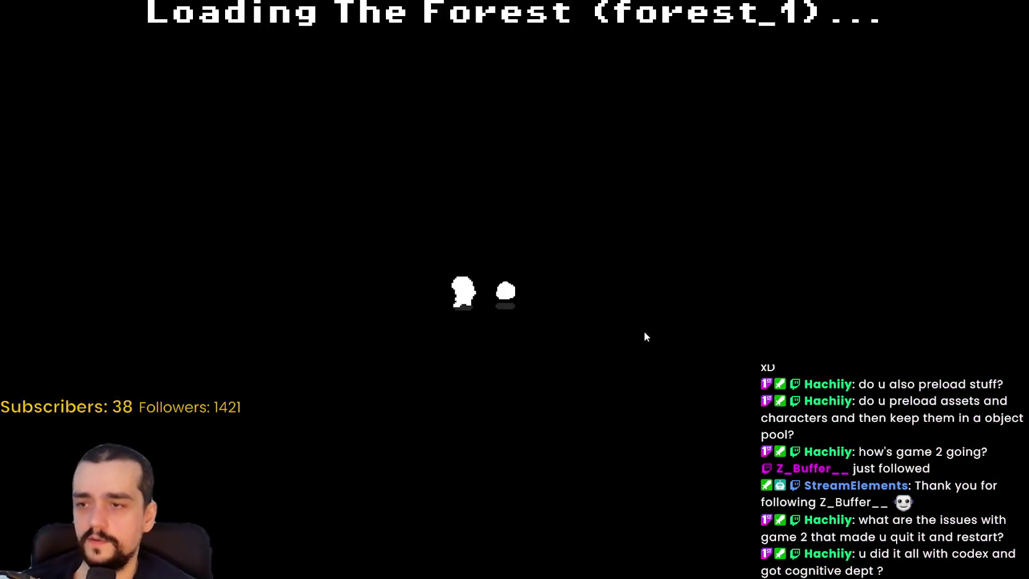
Step: Harvest flowers on the forest's right side, switching between axe and pickaxe
{"action": "key", "text": "d"}
{"action": "key", "text": "s"}
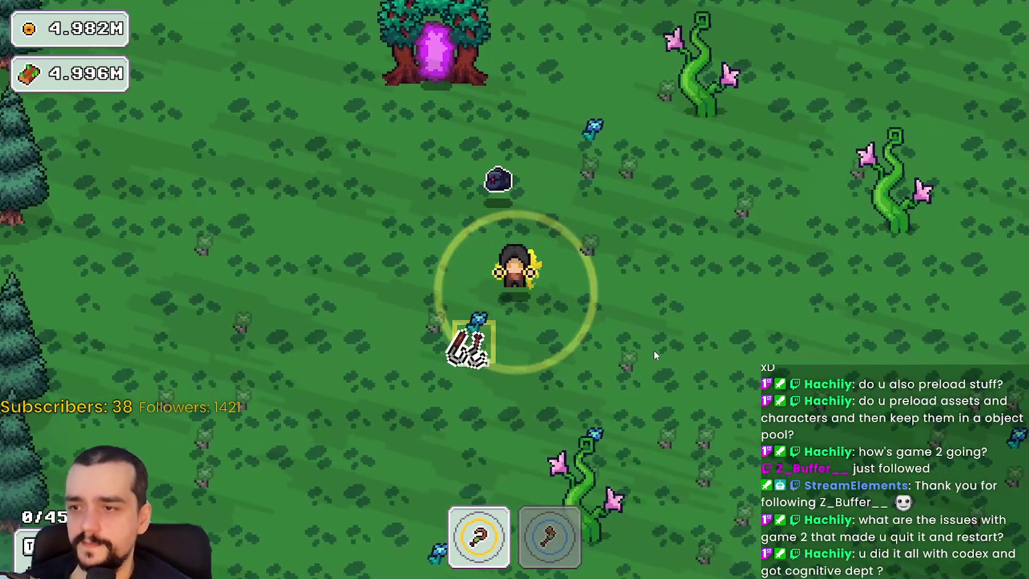
{"action": "key", "text": "w"}
{"action": "key", "text": "d"}
{"action": "key", "text": "w"}
{"action": "key", "text": "d"}
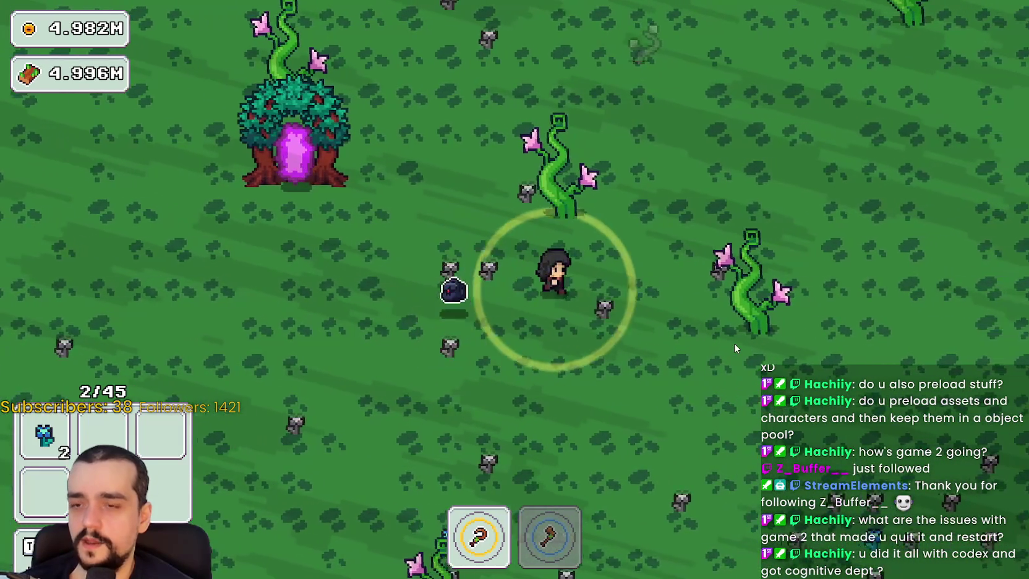
{"action": "key", "text": "d"}
{"action": "key", "text": "s"}
{"action": "key", "text": "2"}
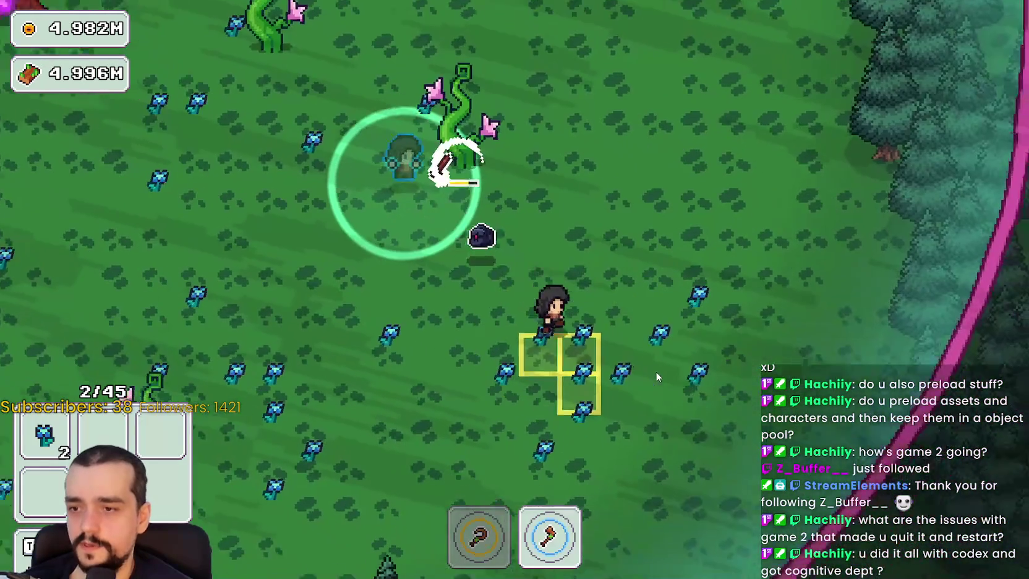
{"action": "key", "text": "d"}
{"action": "key", "text": "s"}
{"action": "key", "text": "1"}
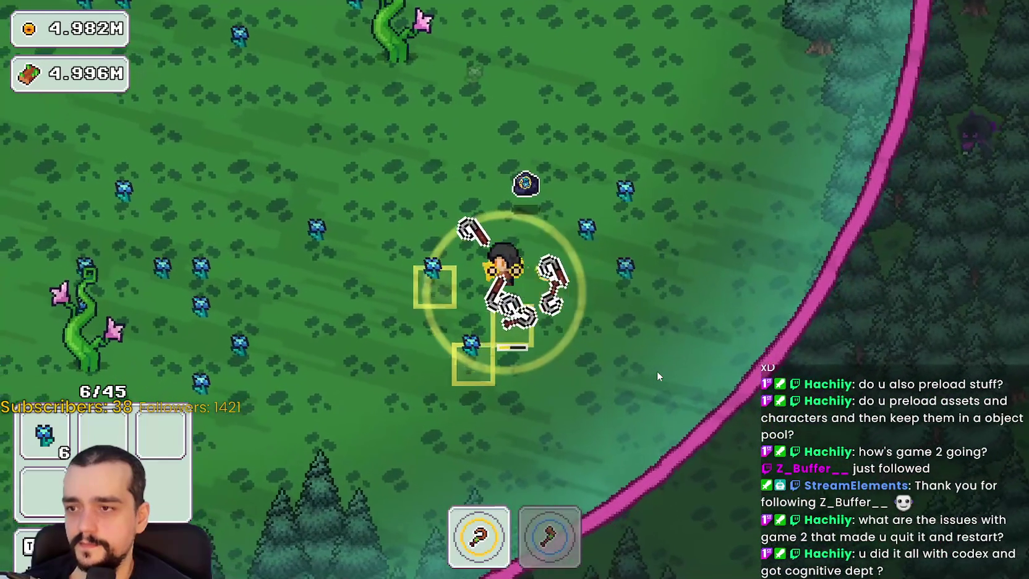
Step: Harvest more flowers up to 20/45, then exit via the magic tree and return home
{"action": "key", "text": "a"}
{"action": "key", "text": "s"}
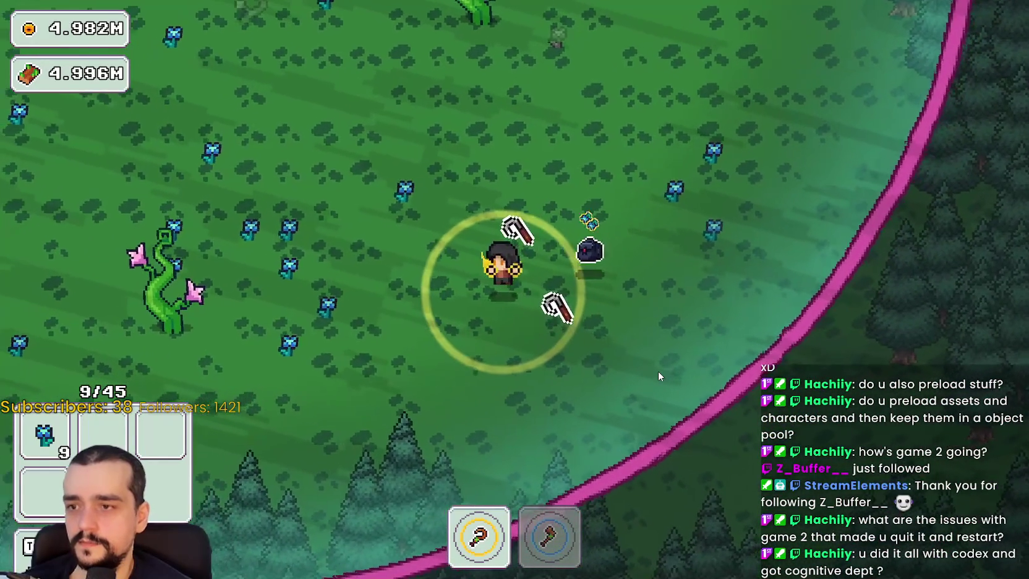
{"action": "key", "text": "a"}
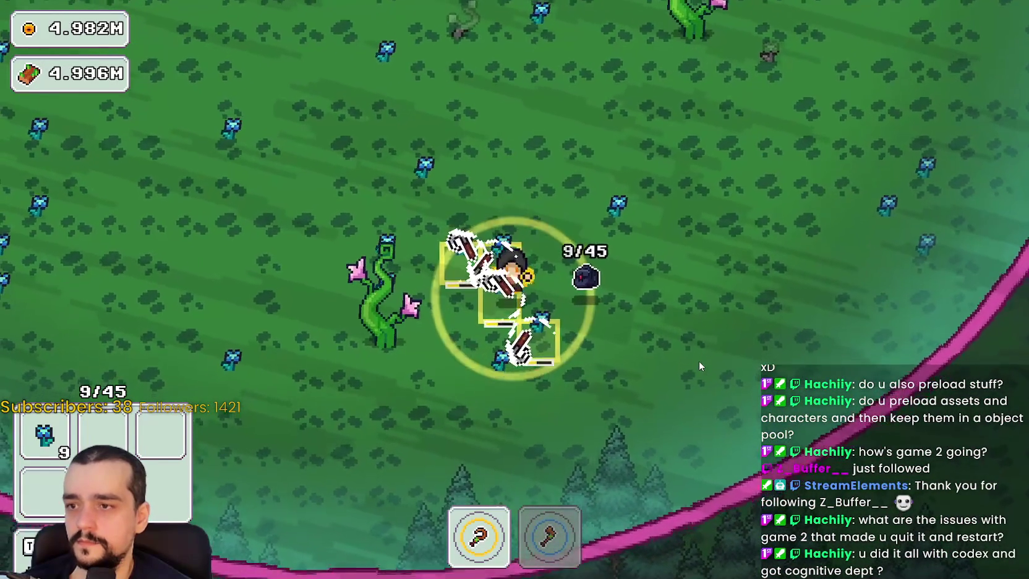
{"action": "key", "text": "w"}
{"action": "key", "text": "a"}
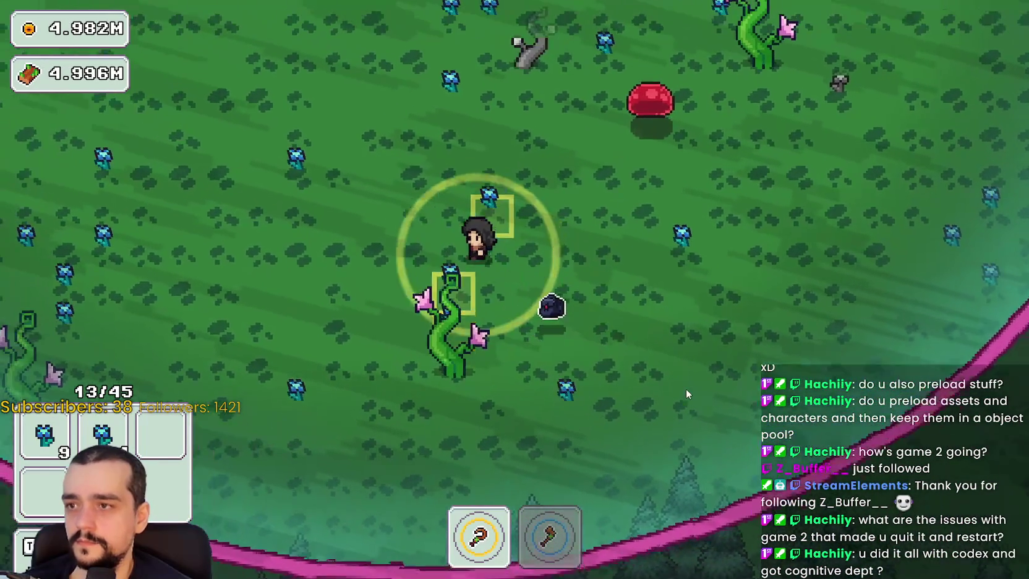
{"action": "key", "text": "w"}
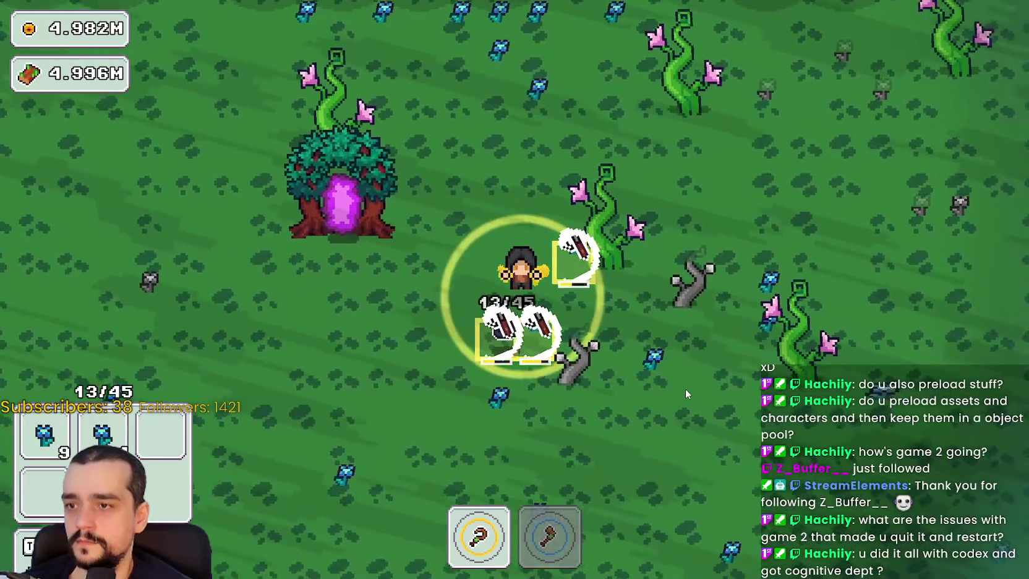
{"action": "key", "text": "d"}
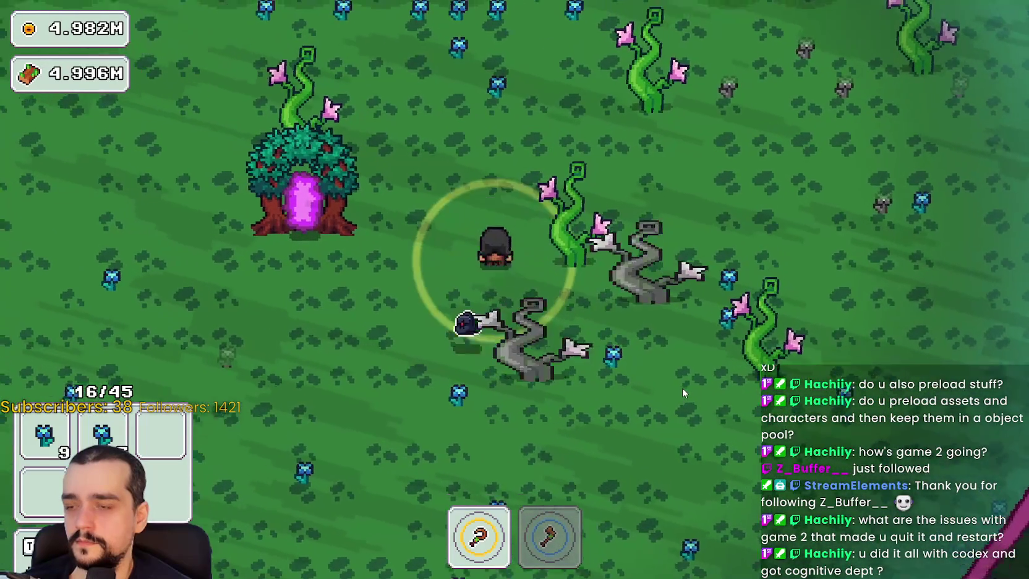
{"action": "key", "text": "w"}
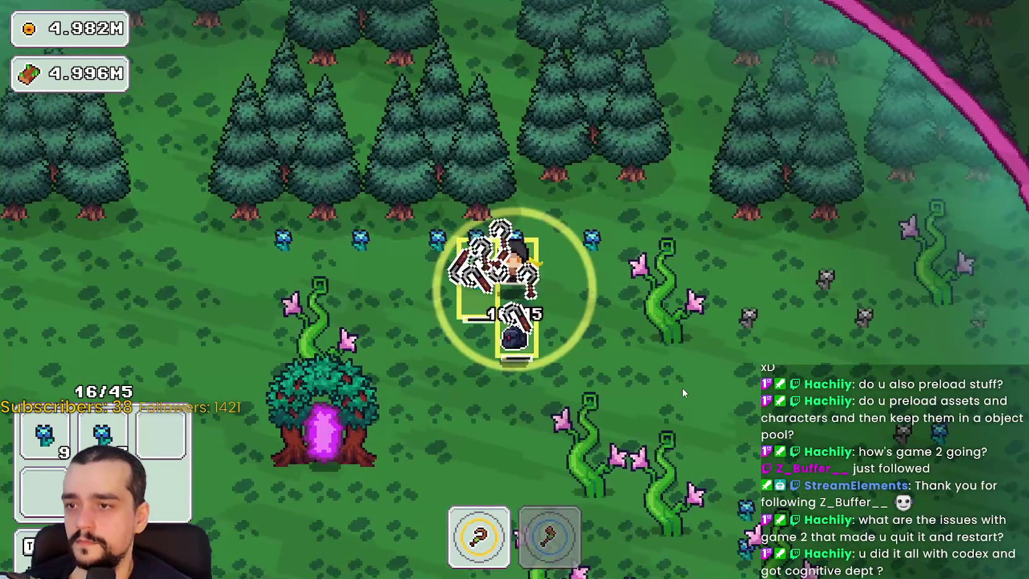
{"action": "key", "text": "a"}
{"action": "key", "text": "s"}
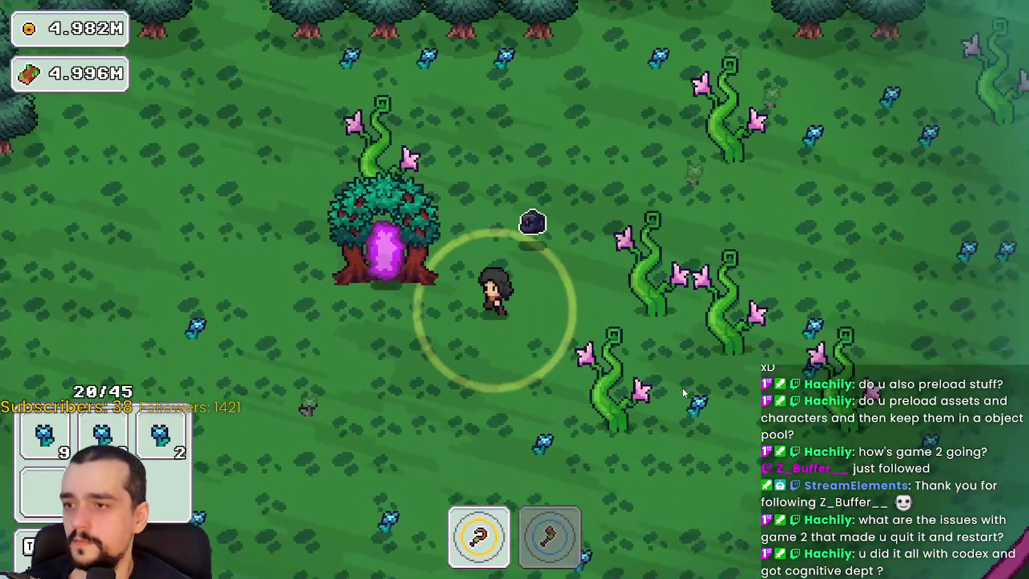
{"action": "key", "text": "a"}
{"action": "left_click", "coordinate": [307, 492]}
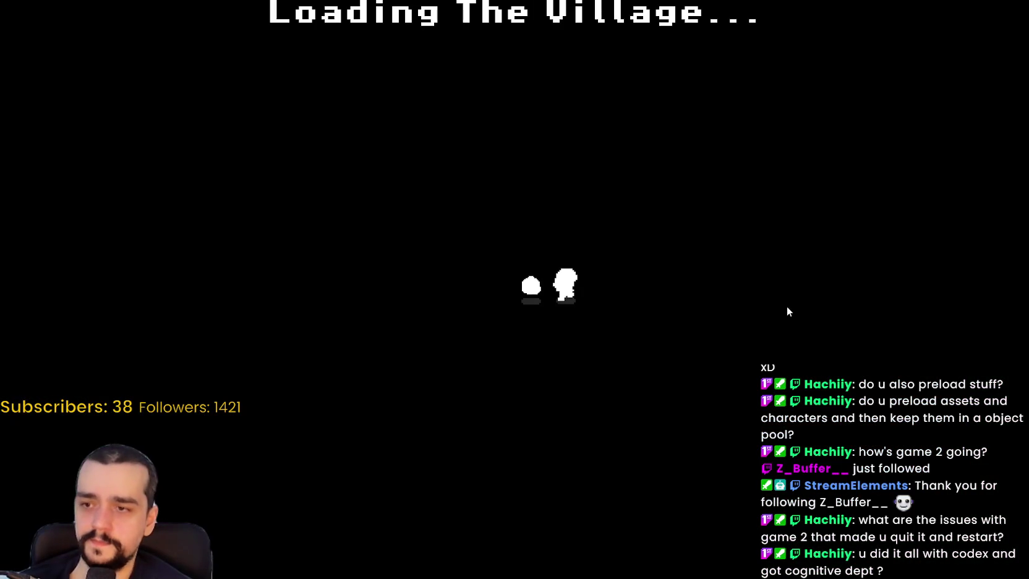
Step: Deposit the flowers at the lower market stall, wait while customers buy them, then stop the game
{"action": "key", "text": "d"}
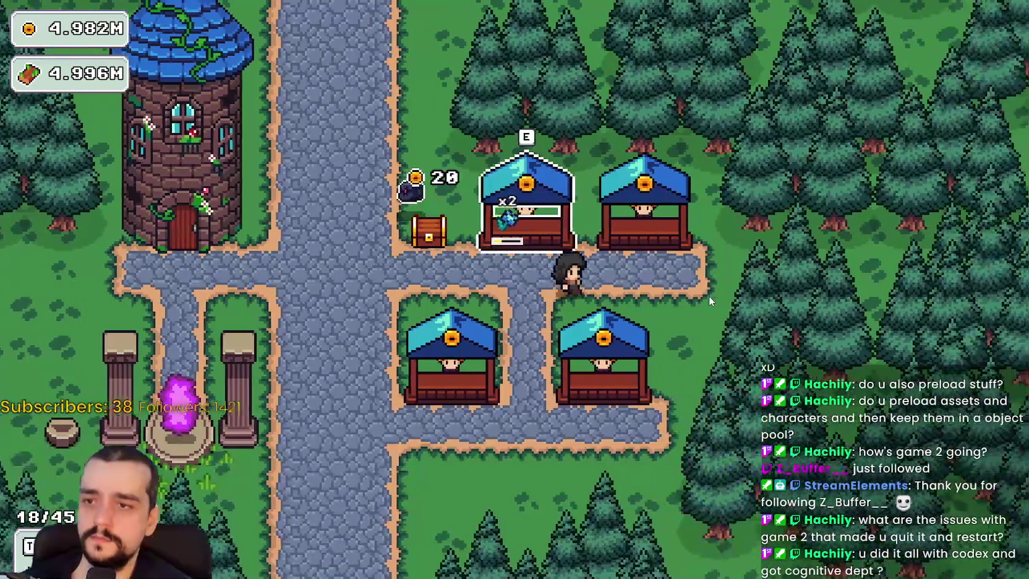
{"action": "key", "text": "a"}
{"action": "key", "text": "s"}
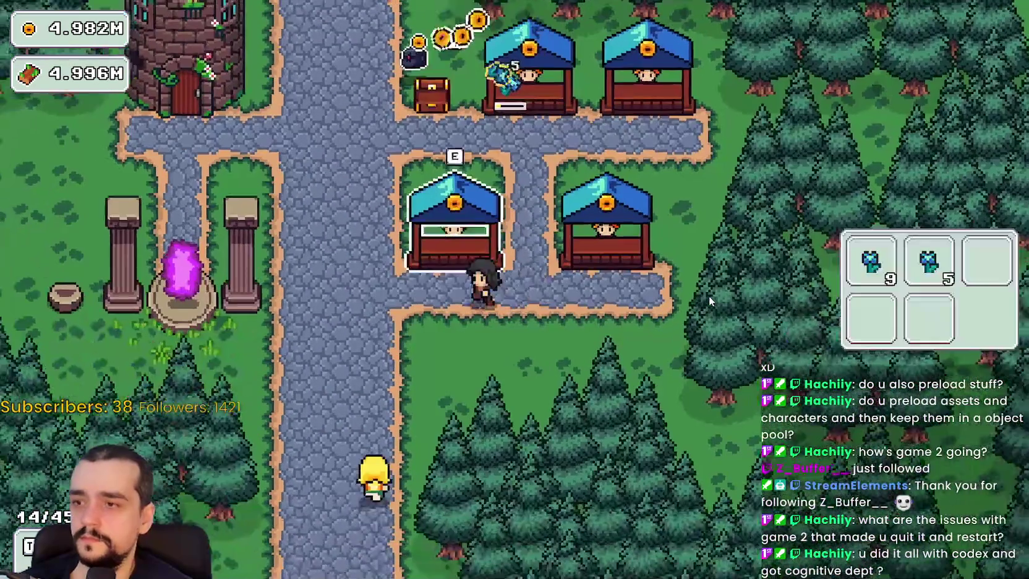
{"action": "key", "text": "d"}
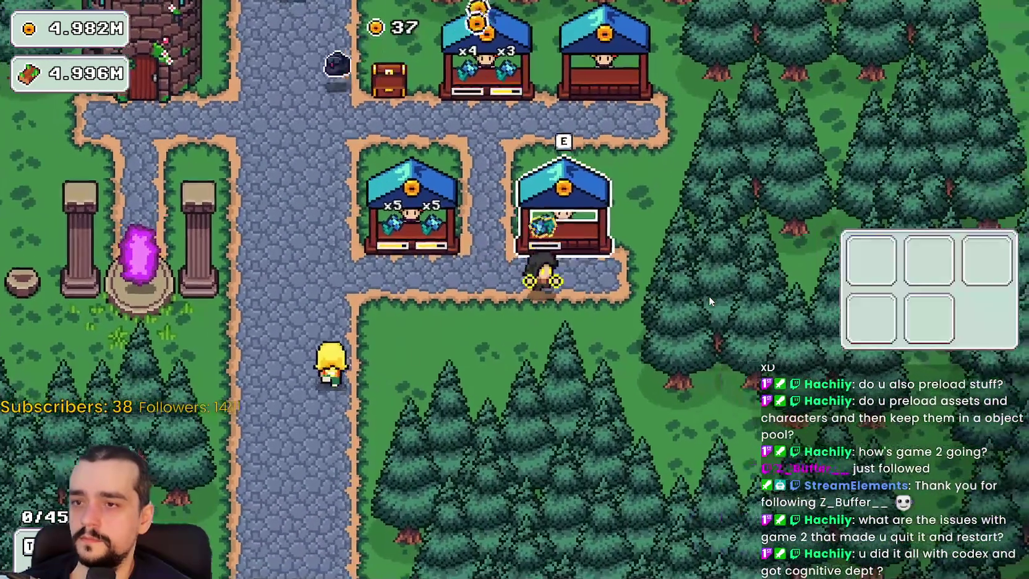
{"action": "key", "text": "a"}
{"action": "key", "text": "w"}
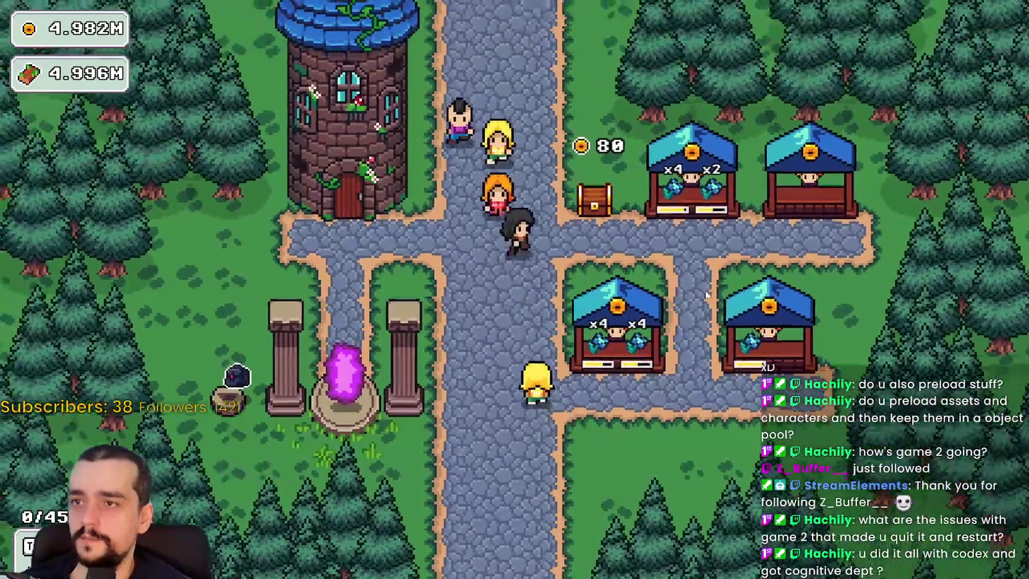
{"action": "key", "text": "w"}
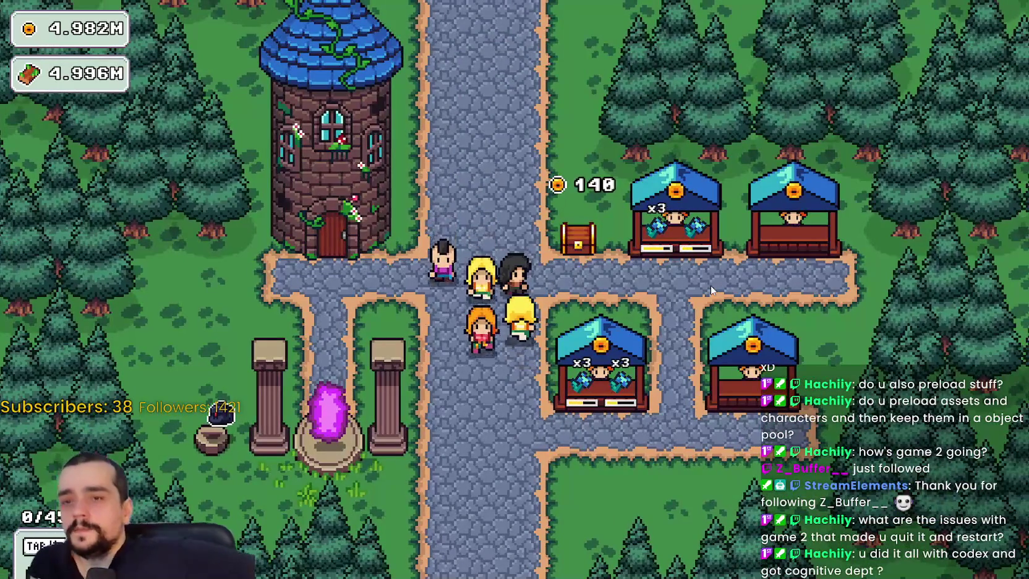
{"action": "key", "text": "w"}
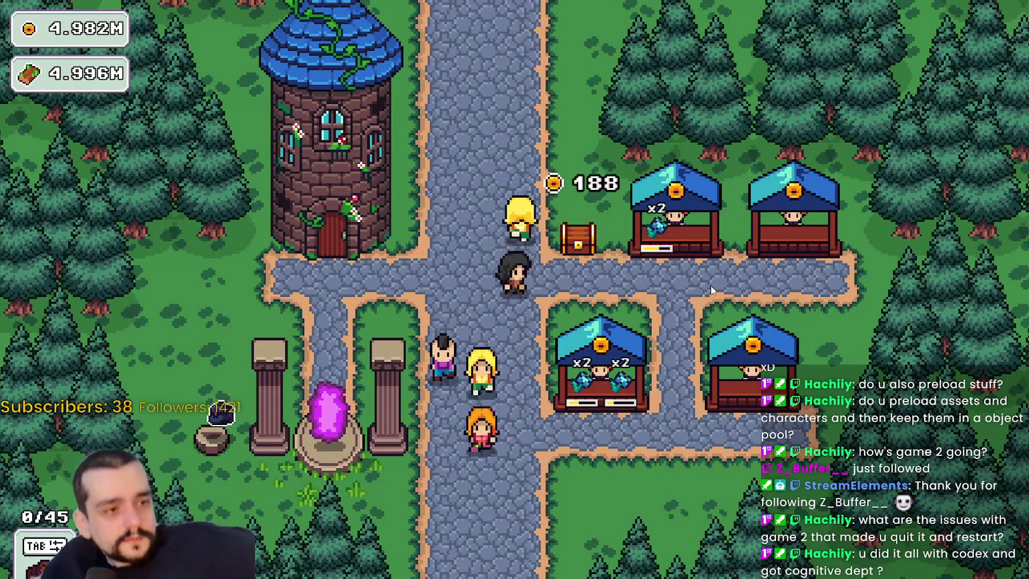
{"action": "key", "text": "w"}
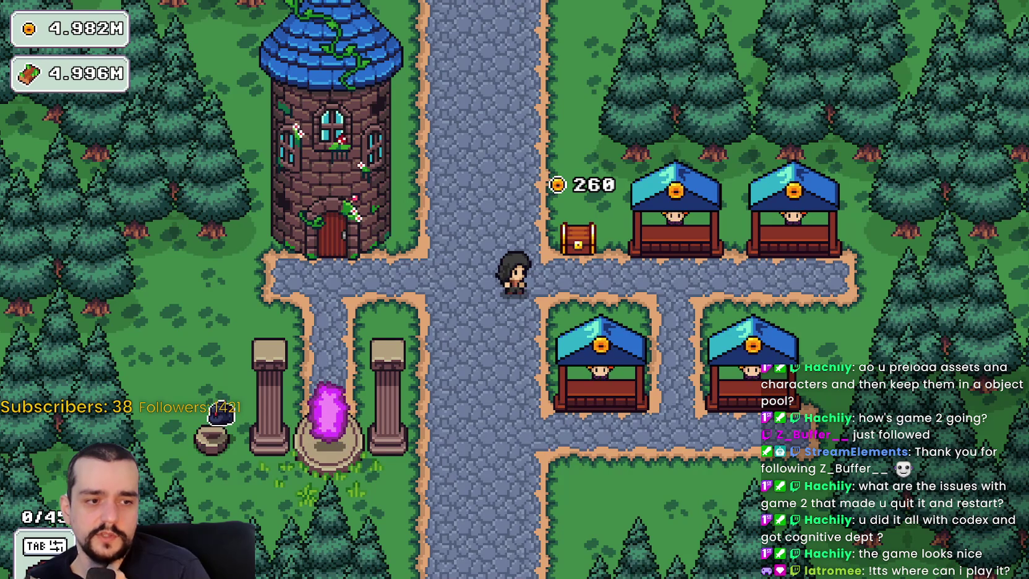
{"action": "key", "text": "F8"}
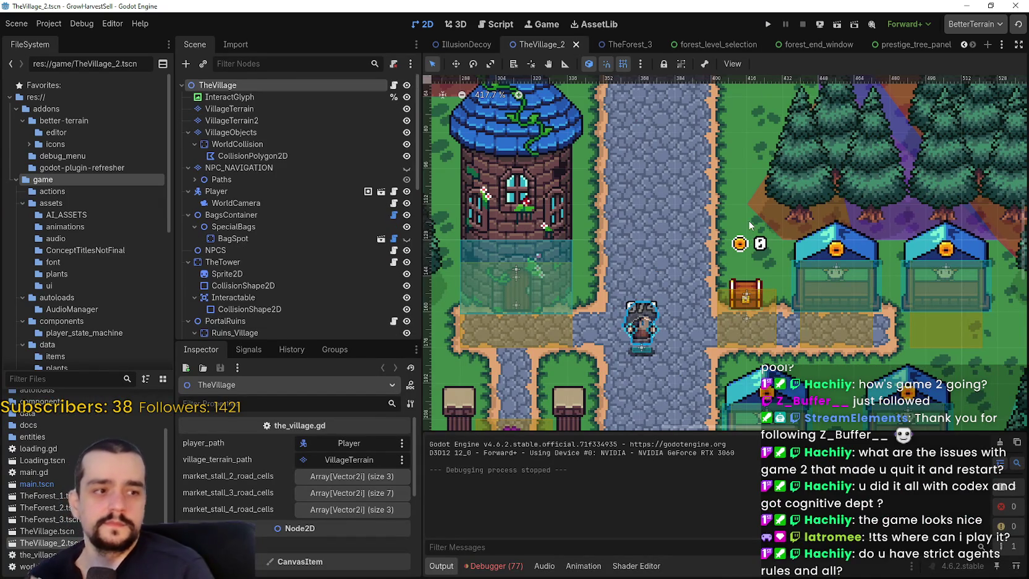
Step: Browse the TheVillage_2 scene tree, opening the village script and selecting VillageTerrain2
{"action": "scroll", "coordinate": [638, 286], "scroll_direction": "down", "scroll_amount": 3}
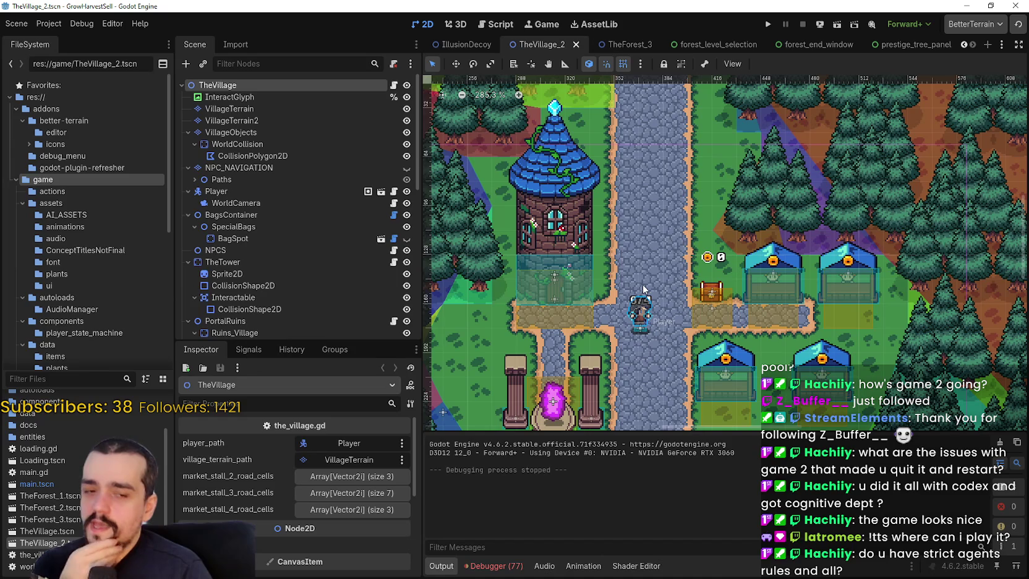
{"action": "scroll", "coordinate": [639, 270], "scroll_direction": "up", "scroll_amount": 1}
{"action": "scroll", "coordinate": [651, 336], "scroll_direction": "down", "scroll_amount": 1}
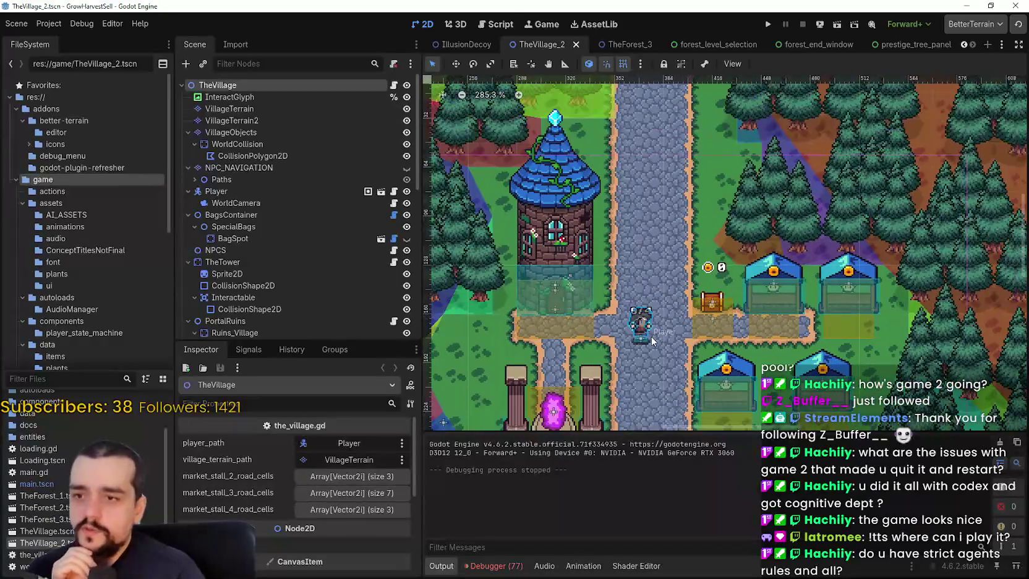
{"action": "left_click", "coordinate": [394, 86]}
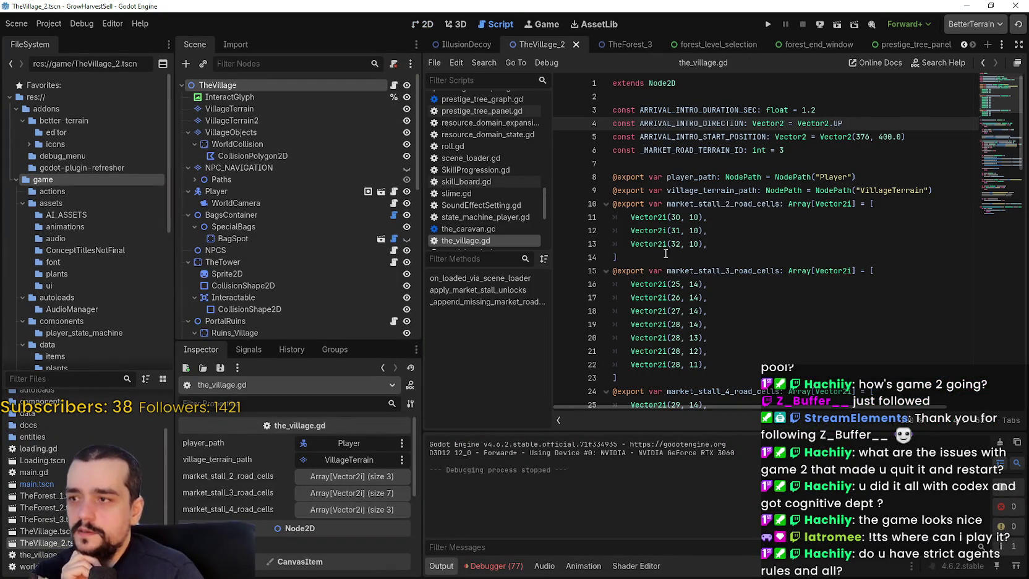
{"action": "scroll", "coordinate": [674, 241], "scroll_direction": "down", "scroll_amount": 13}
{"action": "scroll", "coordinate": [693, 215], "scroll_direction": "down", "scroll_amount": 8}
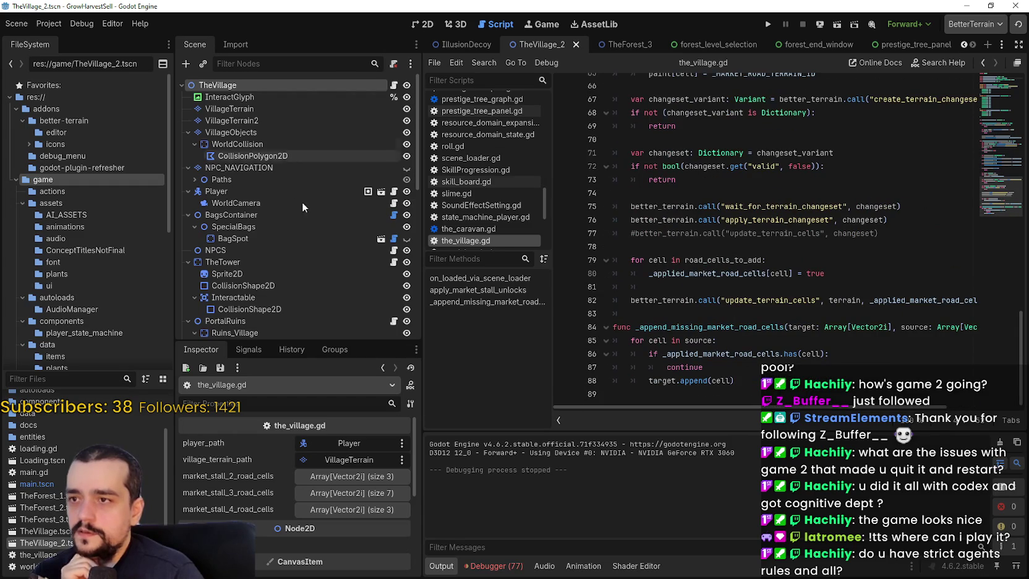
{"action": "left_click", "coordinate": [361, 120]}
{"action": "scroll", "coordinate": [370, 204], "scroll_direction": "down", "scroll_amount": 3}
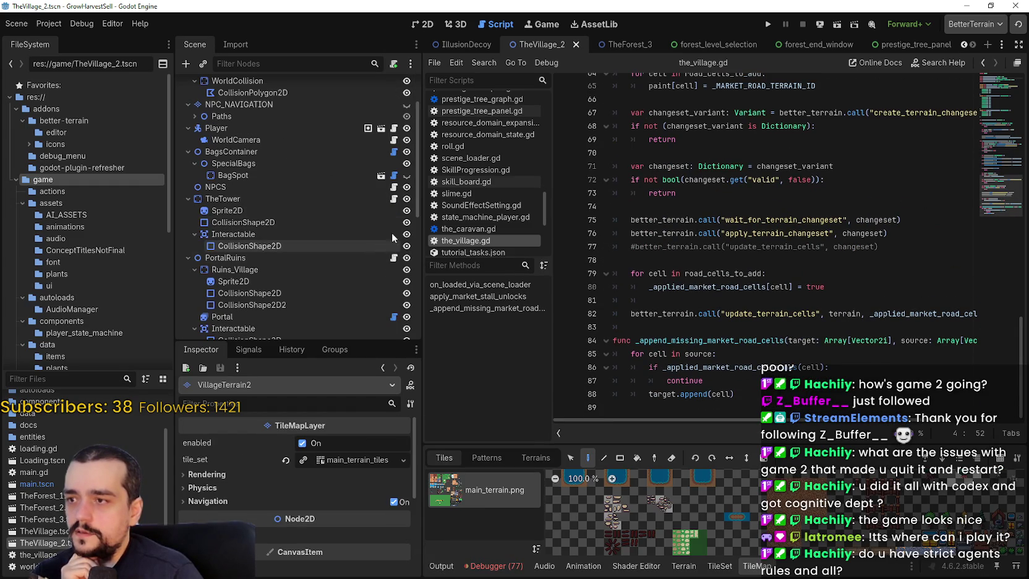
Step: Read skill_board.gd down to around line 216, then open the PortalRuins script
{"action": "left_click", "coordinate": [394, 199]}
{"action": "scroll", "coordinate": [785, 238], "scroll_direction": "down", "scroll_amount": 13}
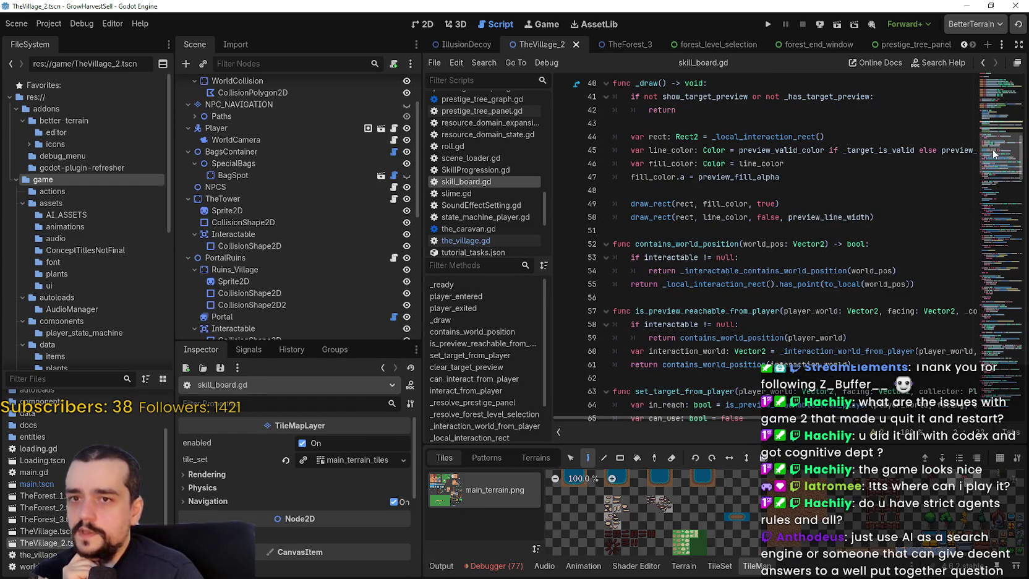
{"action": "left_click_drag", "start_coordinate": [1000, 153], "coordinate": [1014, 391]}
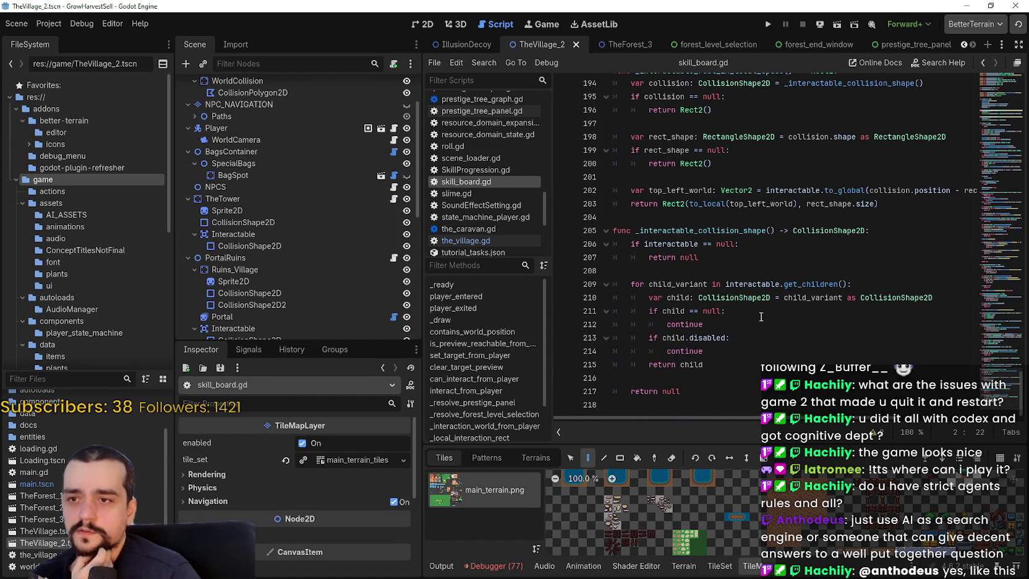
{"action": "left_click", "coordinate": [774, 372]}
{"action": "scroll", "coordinate": [316, 238], "scroll_direction": "down", "scroll_amount": 4}
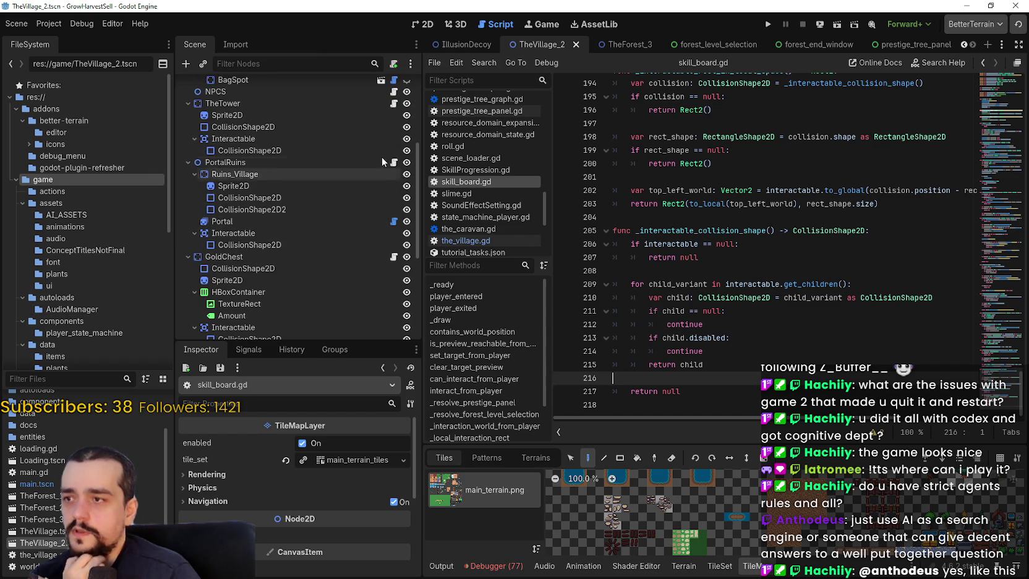
{"action": "left_click", "coordinate": [394, 163]}
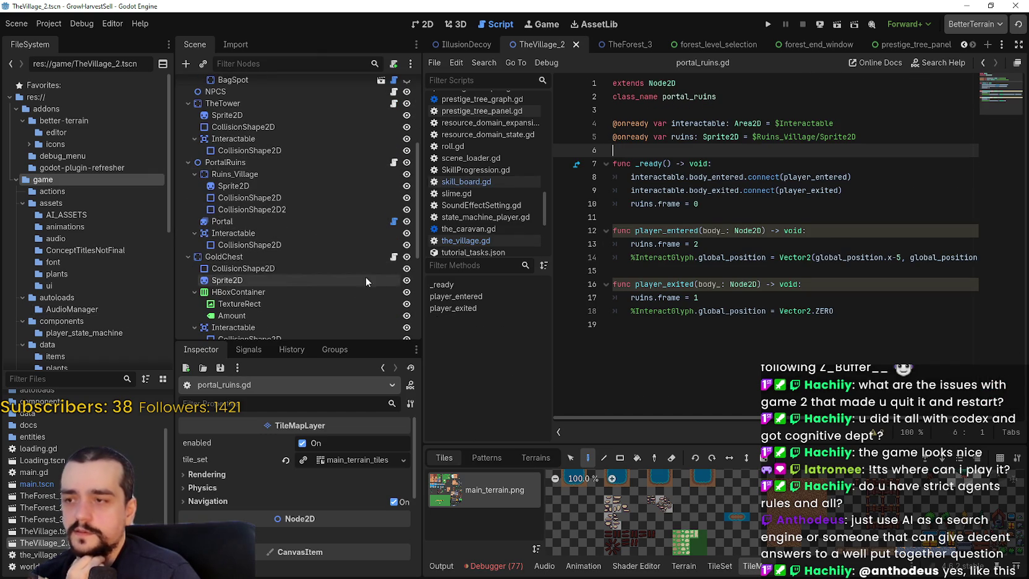
Step: Read the GoldChest's bank.gd down to its gold-texture code near line 498, then close the GrowHarvestSell editor
{"action": "left_click", "coordinate": [394, 257]}
{"action": "scroll", "coordinate": [999, 184], "scroll_direction": "down", "scroll_amount": 5}
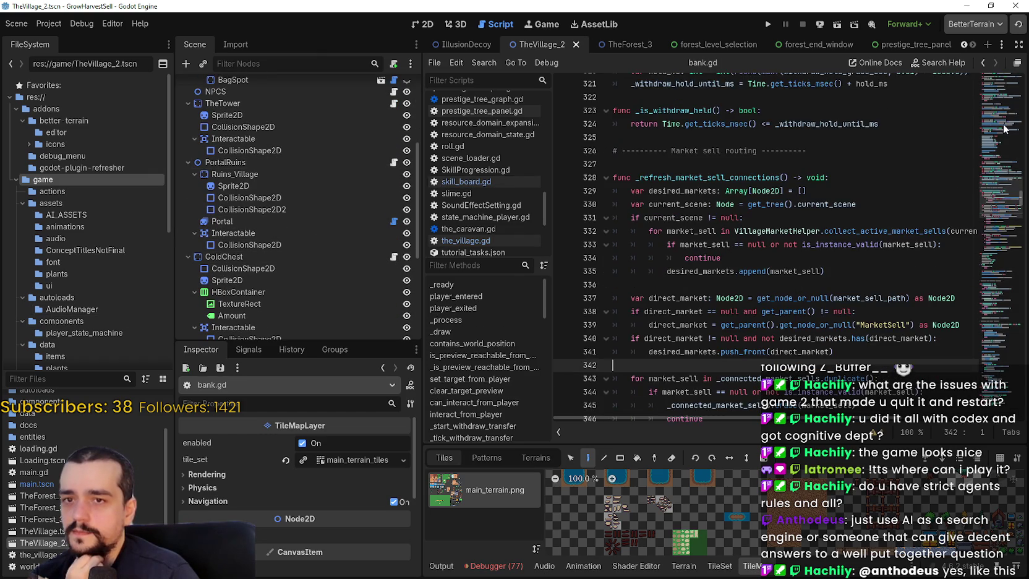
{"action": "mouse_move", "coordinate": [1000, 184]}
{"action": "left_mouse_down"}
{"action": "mouse_move", "coordinate": [993, 79]}
{"action": "mouse_move", "coordinate": [992, 157]}
{"action": "mouse_move", "coordinate": [995, 149]}
{"action": "left_mouse_up"}
{"action": "scroll", "coordinate": [996, 149], "scroll_direction": "up", "scroll_amount": 1}
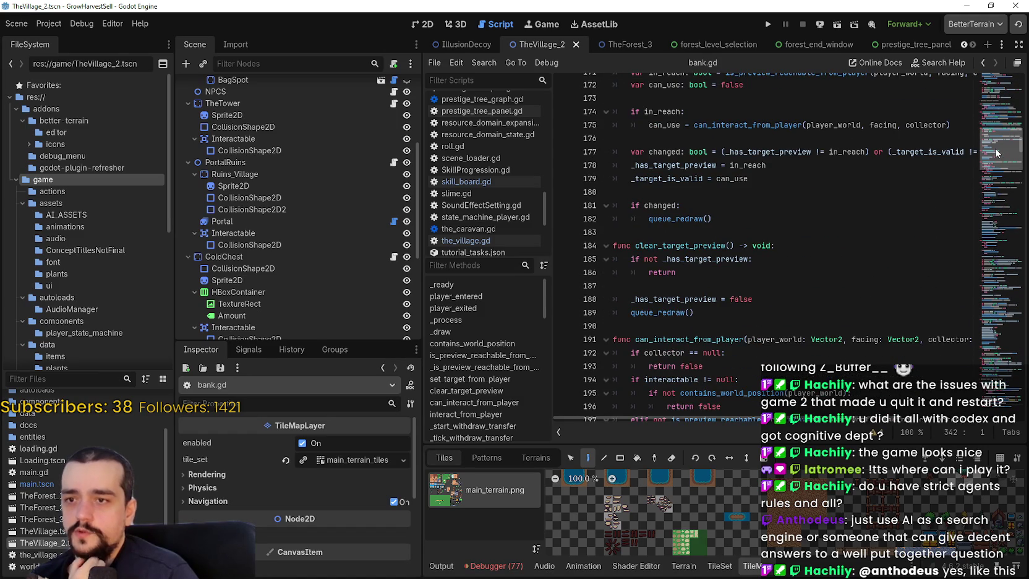
{"action": "scroll", "coordinate": [996, 153], "scroll_direction": "down", "scroll_amount": 12}
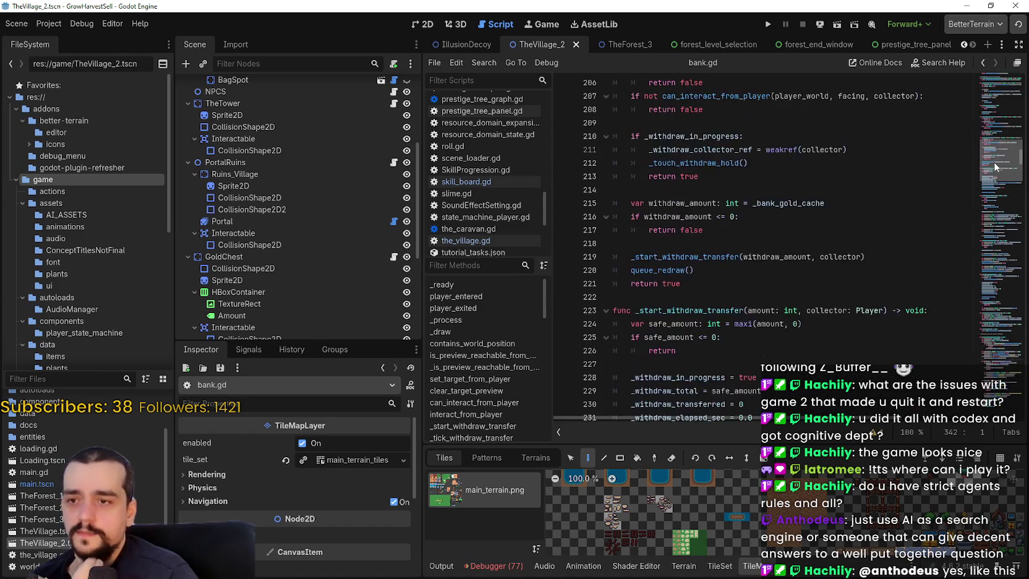
{"action": "scroll", "coordinate": [995, 167], "scroll_direction": "down", "scroll_amount": 3}
{"action": "scroll", "coordinate": [994, 173], "scroll_direction": "down", "scroll_amount": 12}
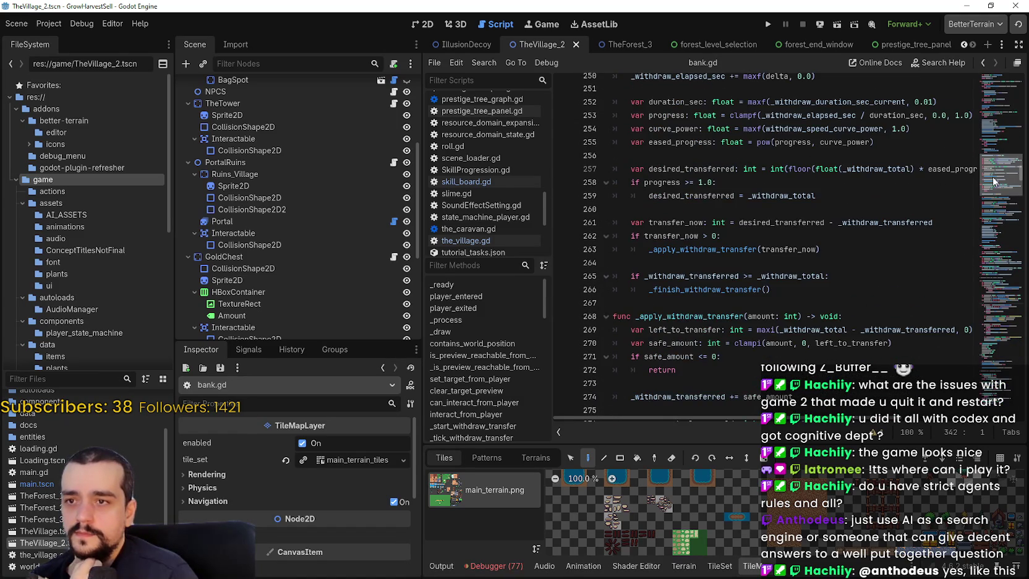
{"action": "scroll", "coordinate": [993, 181], "scroll_direction": "down", "scroll_amount": 6}
{"action": "left_click_drag", "start_coordinate": [992, 187], "coordinate": [987, 270]}
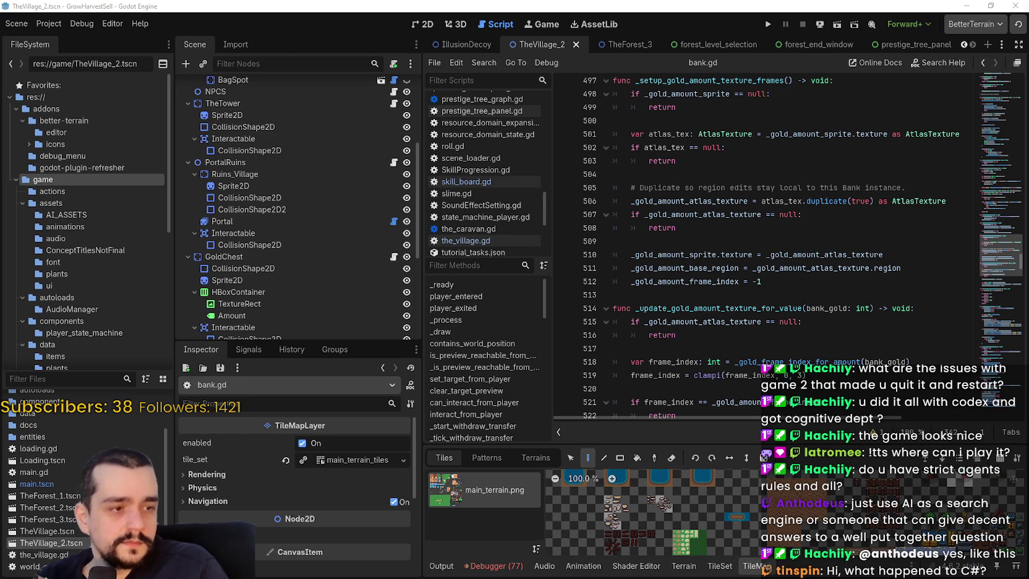
{"action": "left_click", "coordinate": [914, 94]}
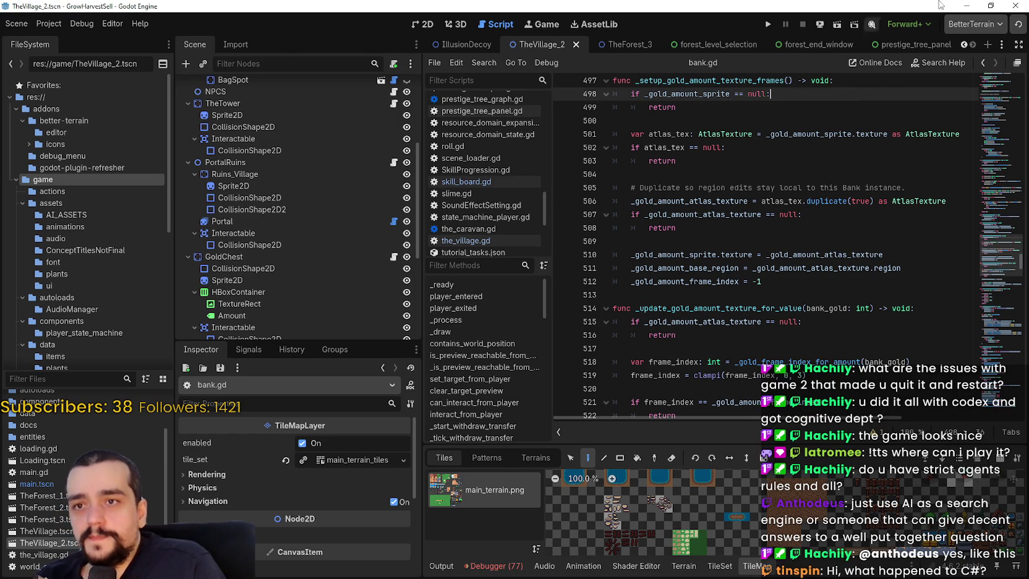
{"action": "left_click", "coordinate": [1015, 5]}
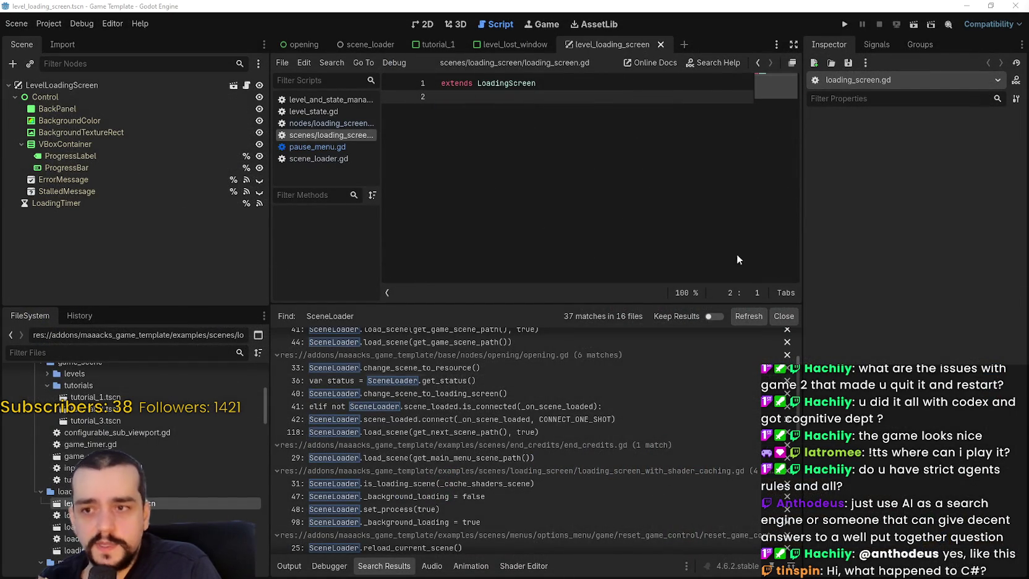
Step: Shrink the Search Results panel and narrow the Inspector to widen the loading_screen.gd code
{"action": "left_click_drag", "start_coordinate": [551, 302], "coordinate": [551, 444]}
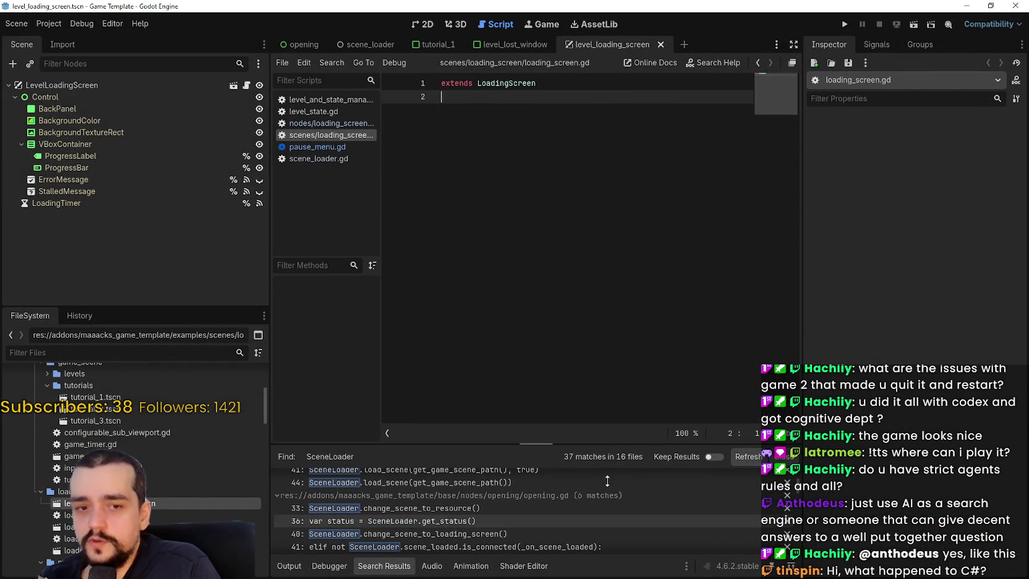
{"action": "scroll", "coordinate": [798, 481], "scroll_direction": "up", "scroll_amount": 5}
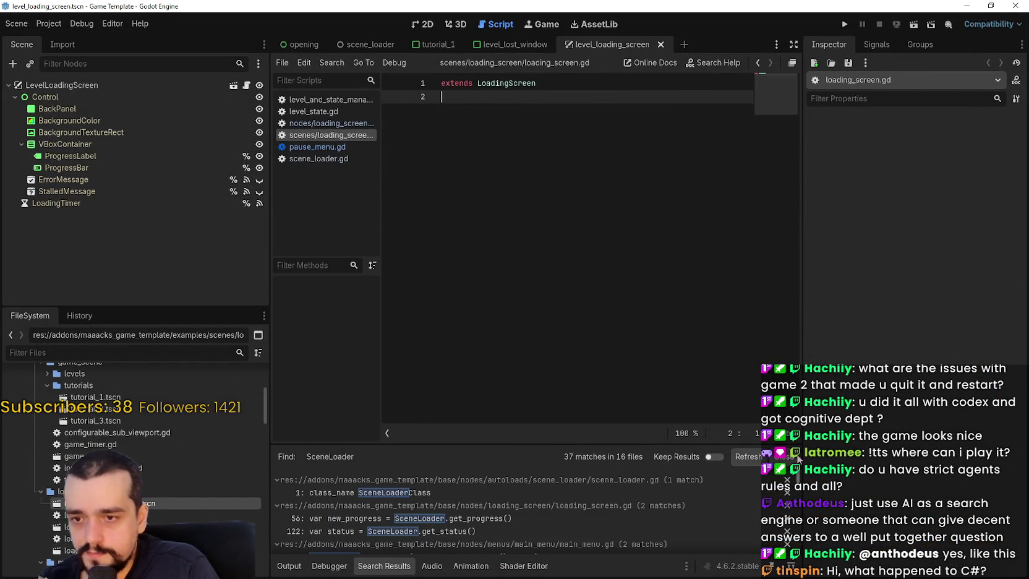
{"action": "left_click_drag", "start_coordinate": [799, 302], "coordinate": [888, 315]}
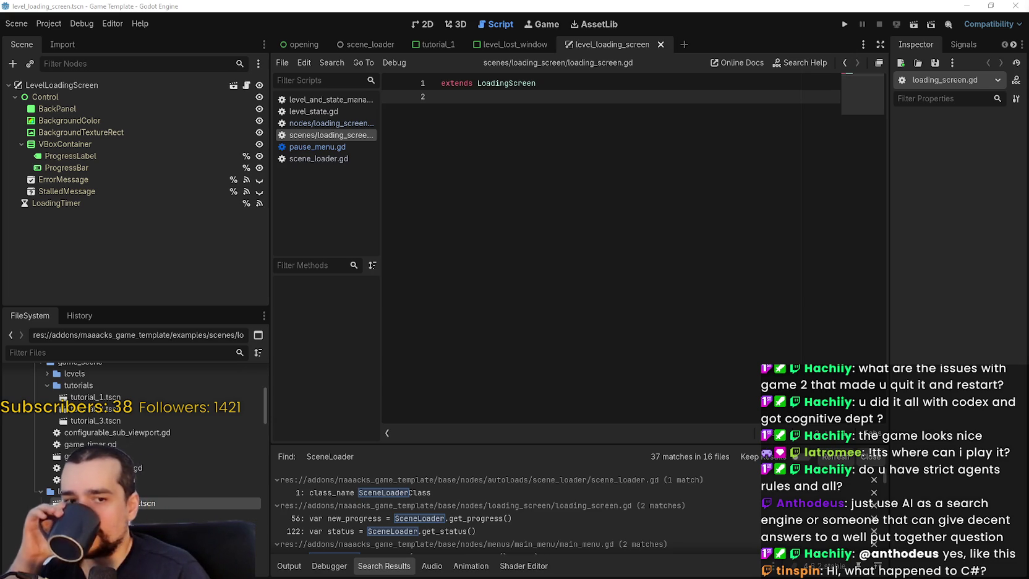
{"action": "left_click", "coordinate": [543, 104]}
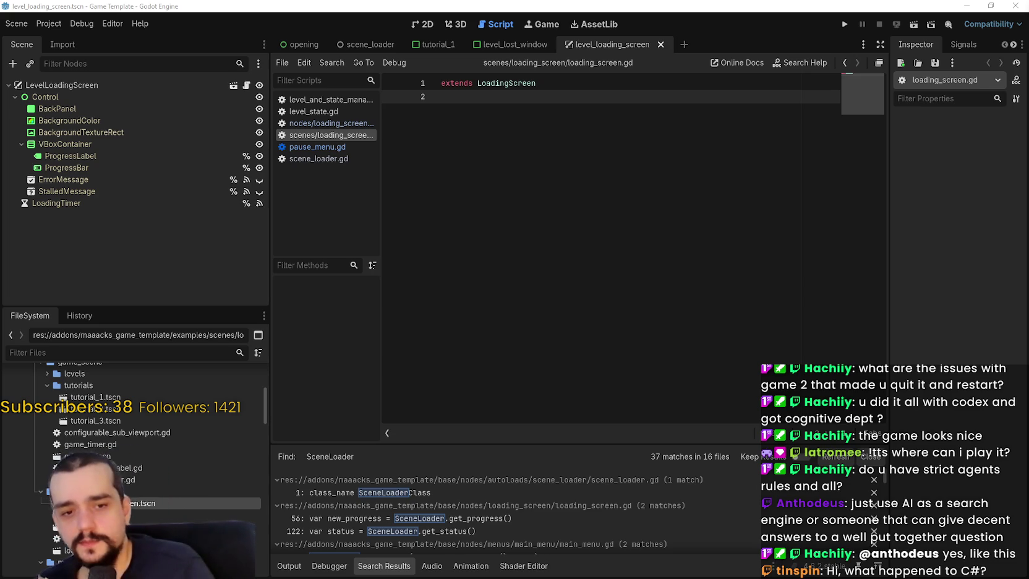
{"action": "left_click", "coordinate": [564, 115]}
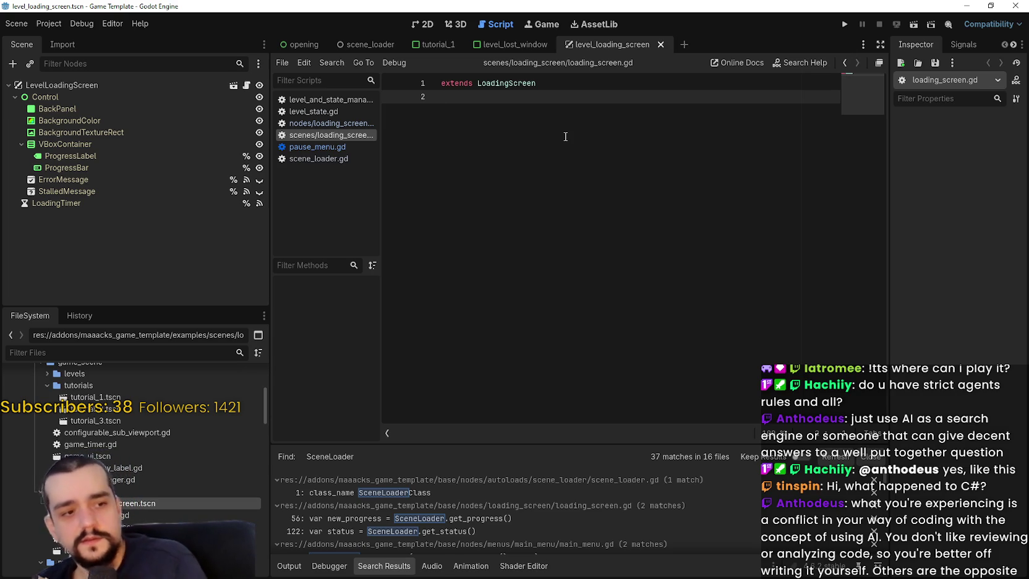
{"action": "key", "text": "Return"}
{"action": "key", "text": "BackSpace"}
{"action": "key", "text": "BackSpace"}
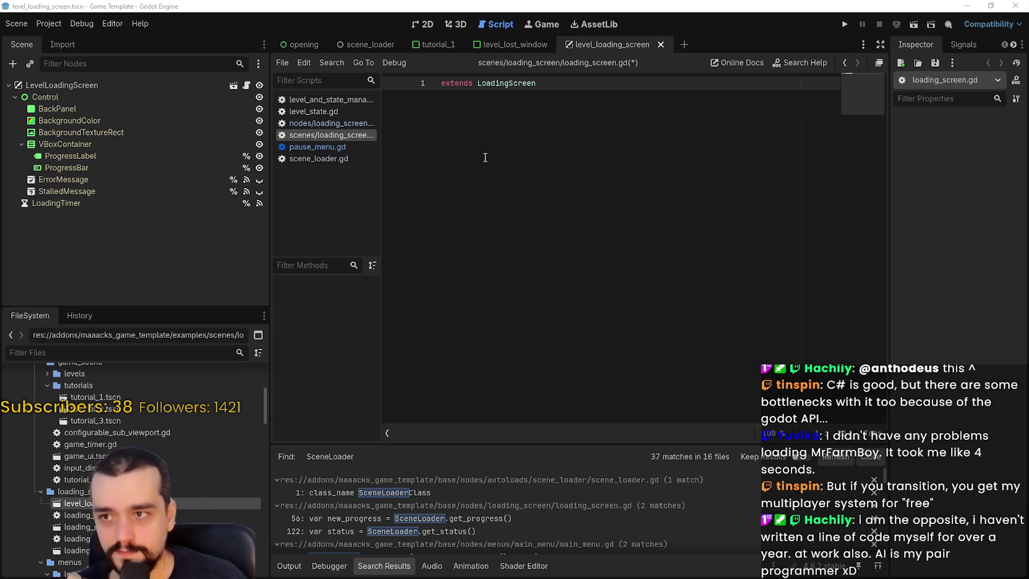
{"action": "key", "text": "ctrl+s"}
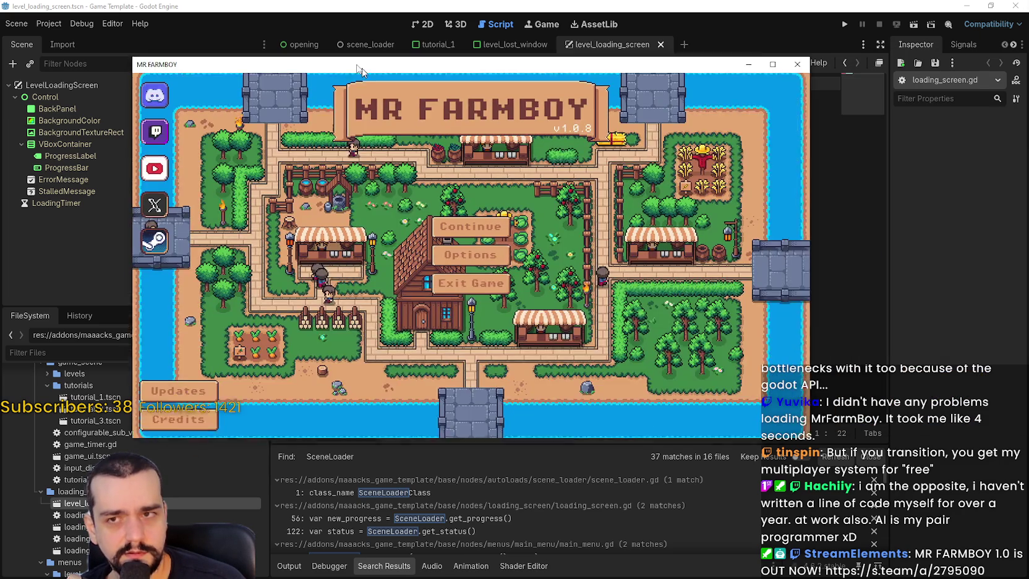
{"action": "mouse_move", "coordinate": [355, 69]}
{"action": "left_mouse_down"}
{"action": "mouse_move", "coordinate": [349, 40]}
{"action": "mouse_move", "coordinate": [301, 42]}
{"action": "left_mouse_up"}
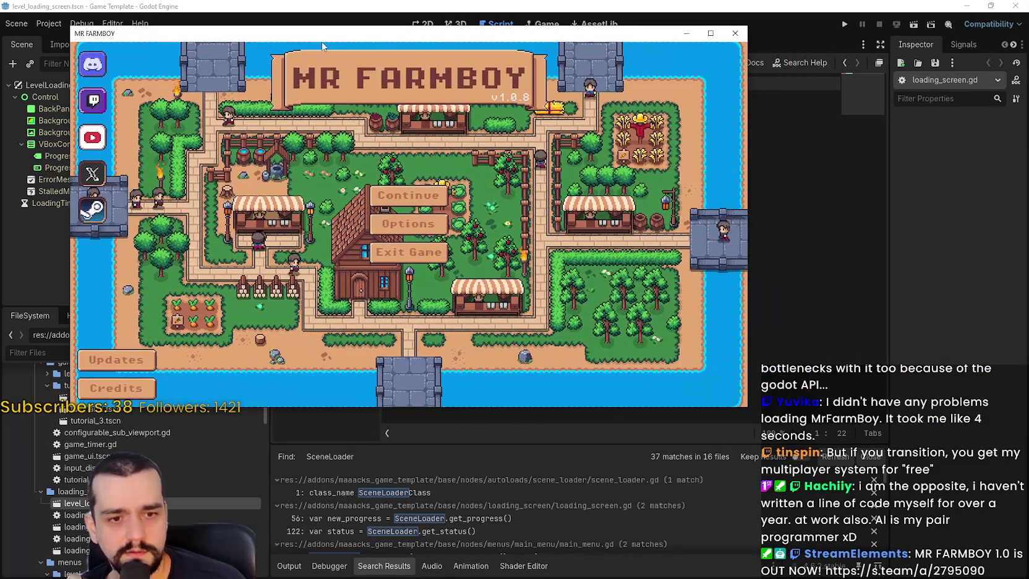
Step: Exit MR FARMBOY, open the Steam library, and set a stopwatch beside it
{"action": "left_click", "coordinate": [387, 256]}
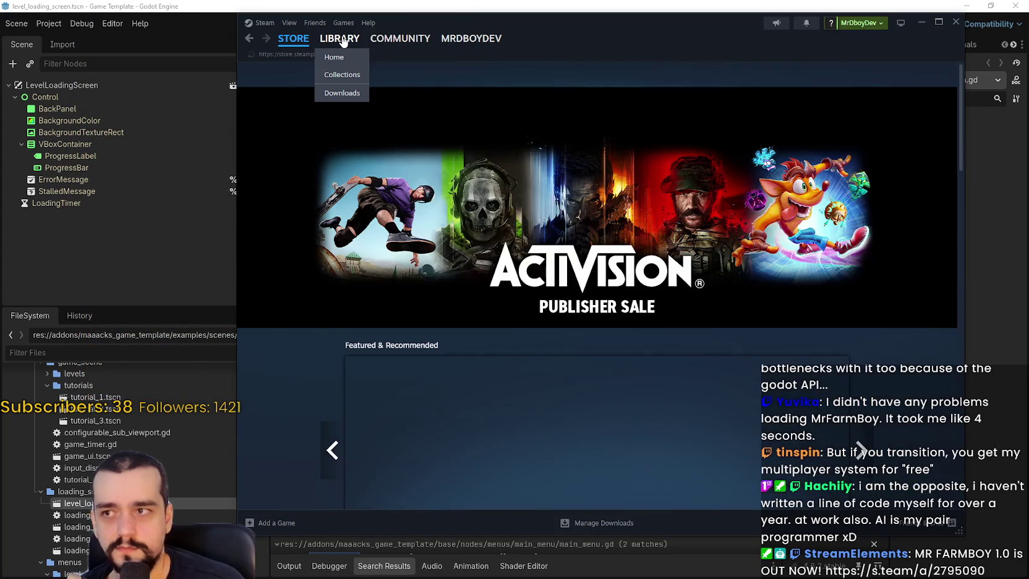
{"action": "left_click", "coordinate": [340, 38]}
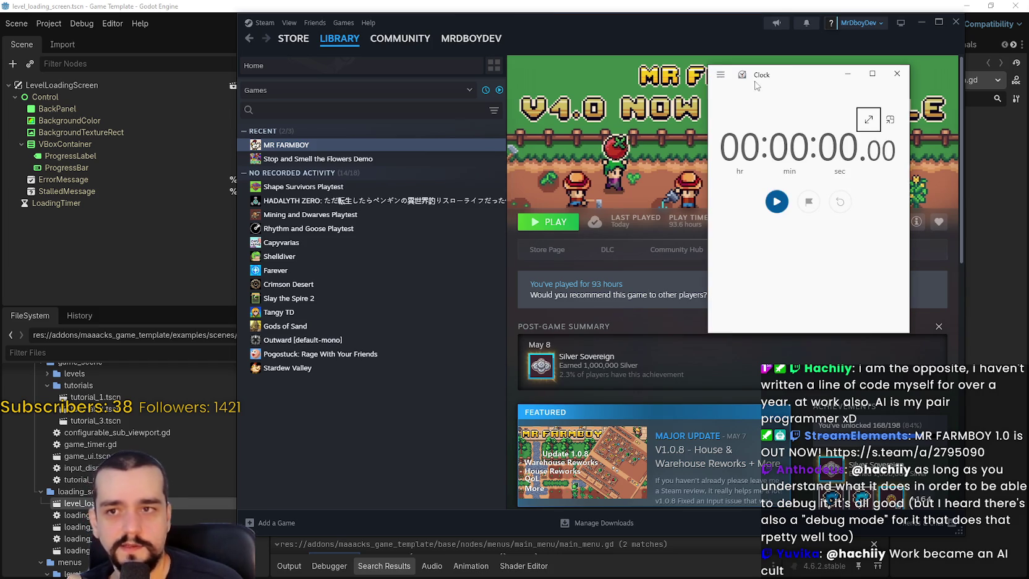
{"action": "left_click", "coordinate": [724, 38]}
{"action": "left_click_drag", "start_coordinate": [724, 38], "coordinate": [551, 32]}
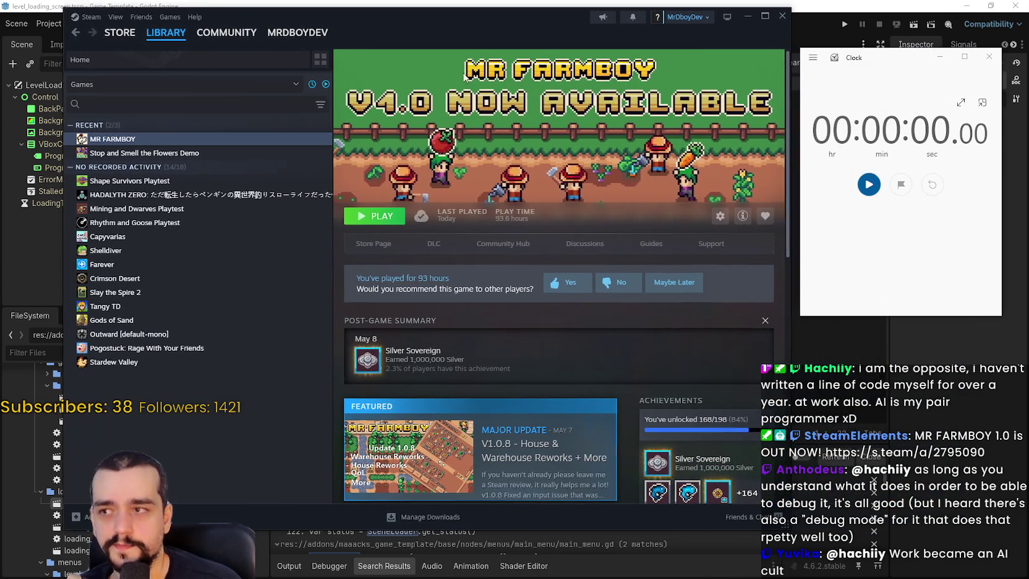
Step: Time MR FARMBOY's launch from the library with the stopwatch, then close the stopwatch
{"action": "left_click", "coordinate": [380, 218]}
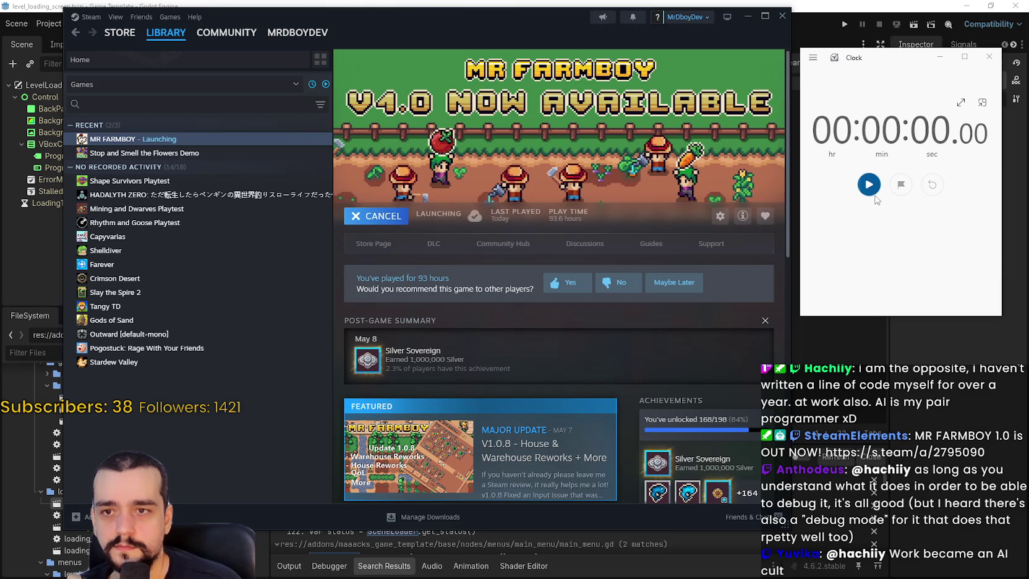
{"action": "left_click", "coordinate": [868, 185]}
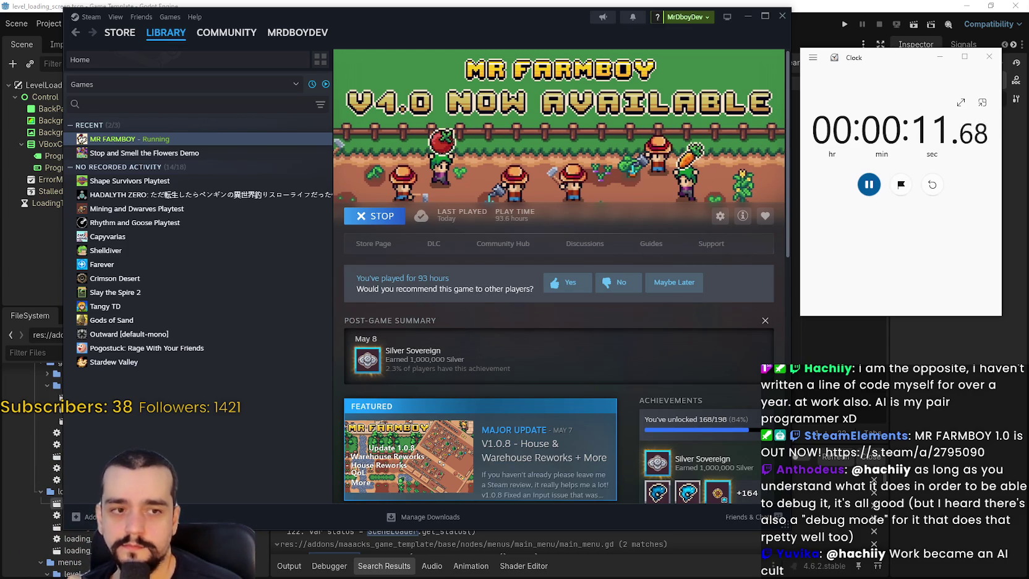
{"action": "left_click", "coordinate": [869, 186]}
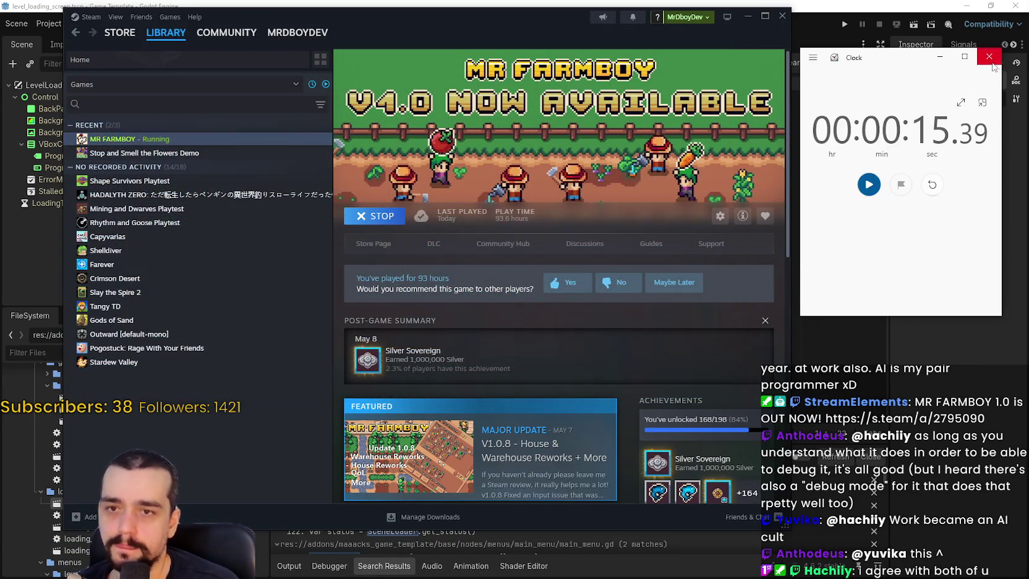
{"action": "left_click", "coordinate": [989, 57]}
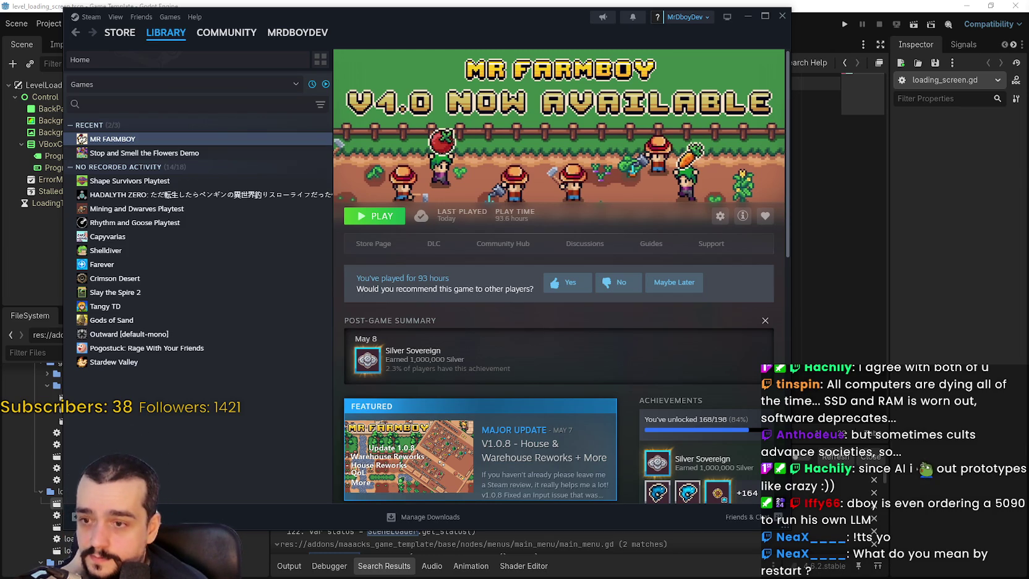
Step: Back in Godot, add a blank line after 'extends LoadingScreen' in level_loading_screen.gd and save it
{"action": "left_click", "coordinate": [871, 171]}
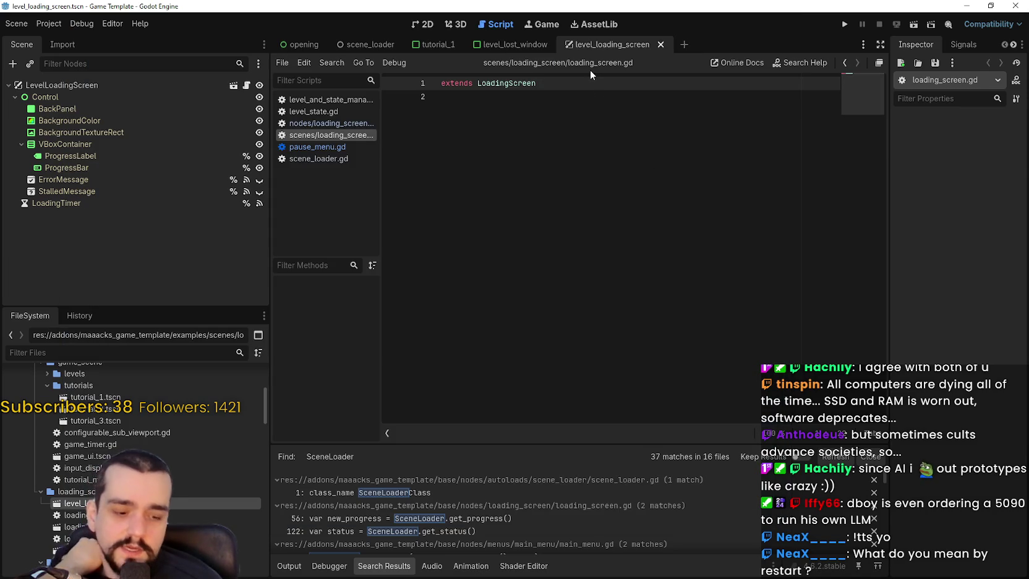
{"action": "key", "text": "Return"}
{"action": "key", "text": "BackSpace"}
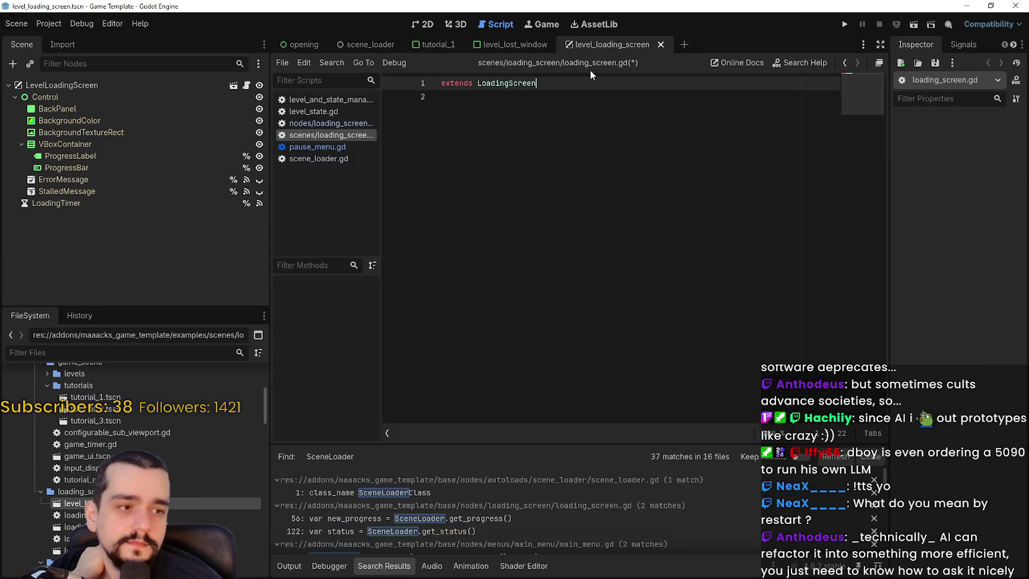
{"action": "key", "text": "Return"}
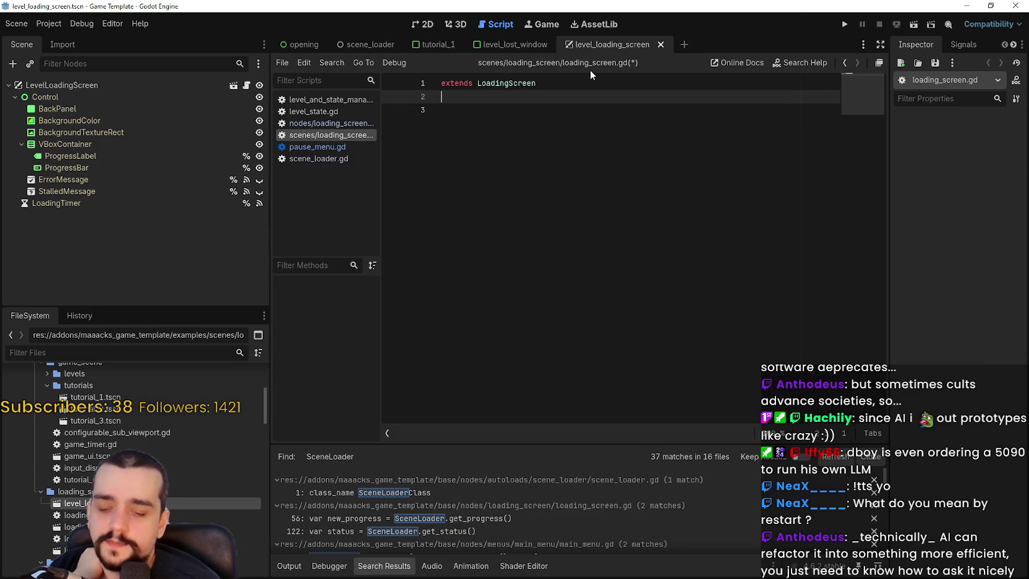
{"action": "key", "text": "ctrl+s"}
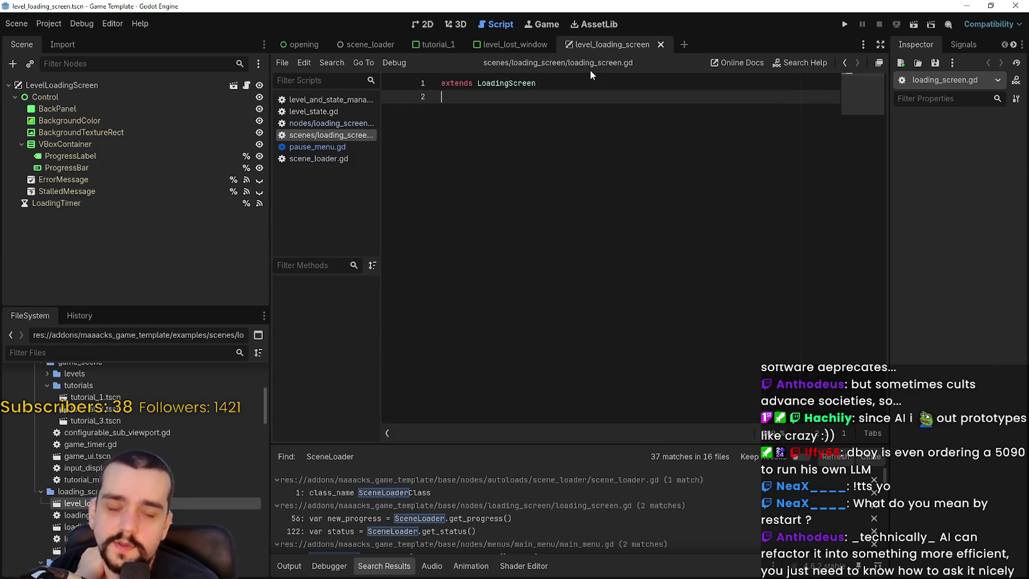
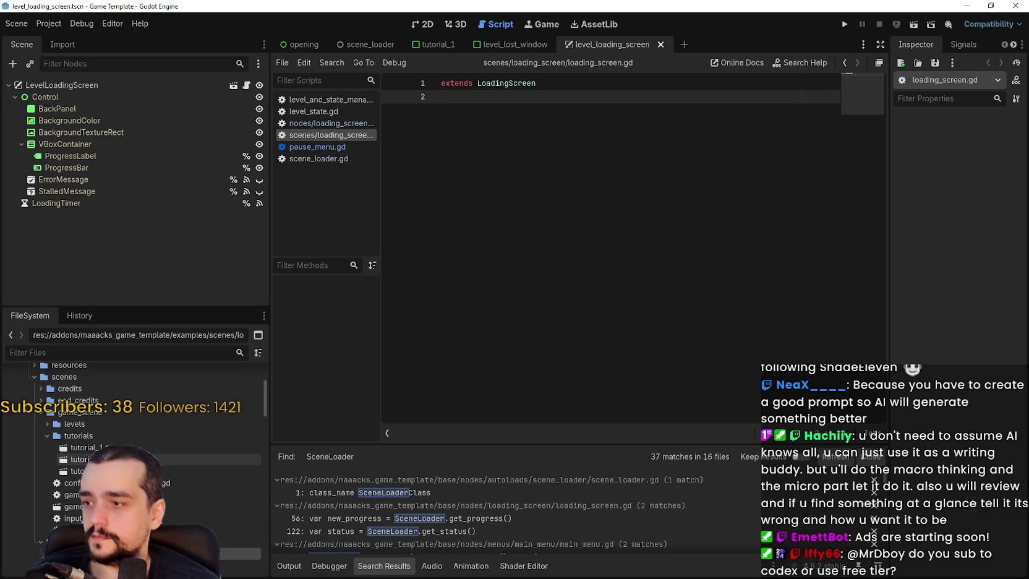
Step: Open the tutorial_2 and tutorial_1 scenes, focus loading_screen.gd, and switch to the browser
{"action": "double_click", "coordinate": [128, 457]}
{"action": "double_click", "coordinate": [128, 445]}
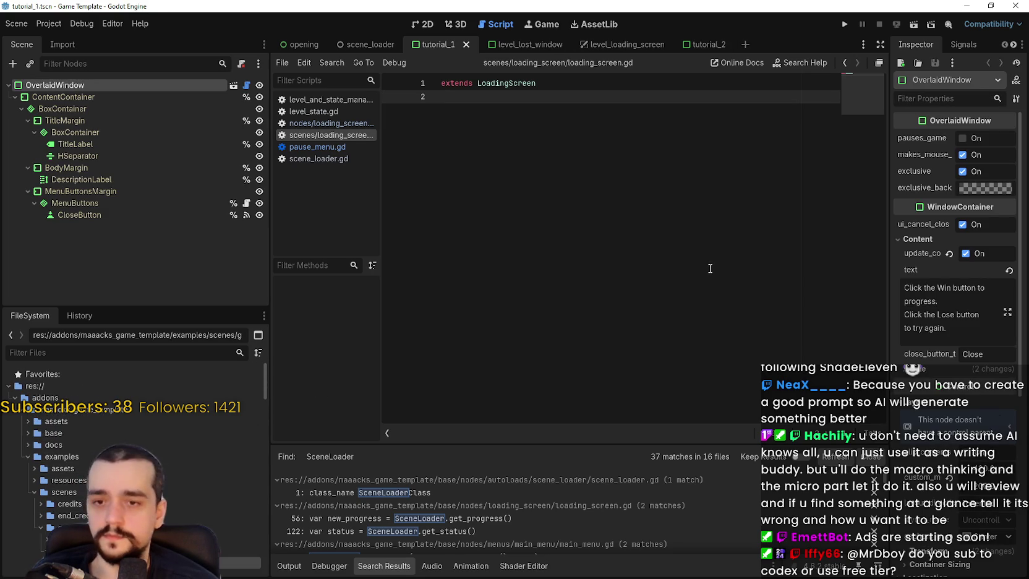
{"action": "left_click", "coordinate": [707, 244]}
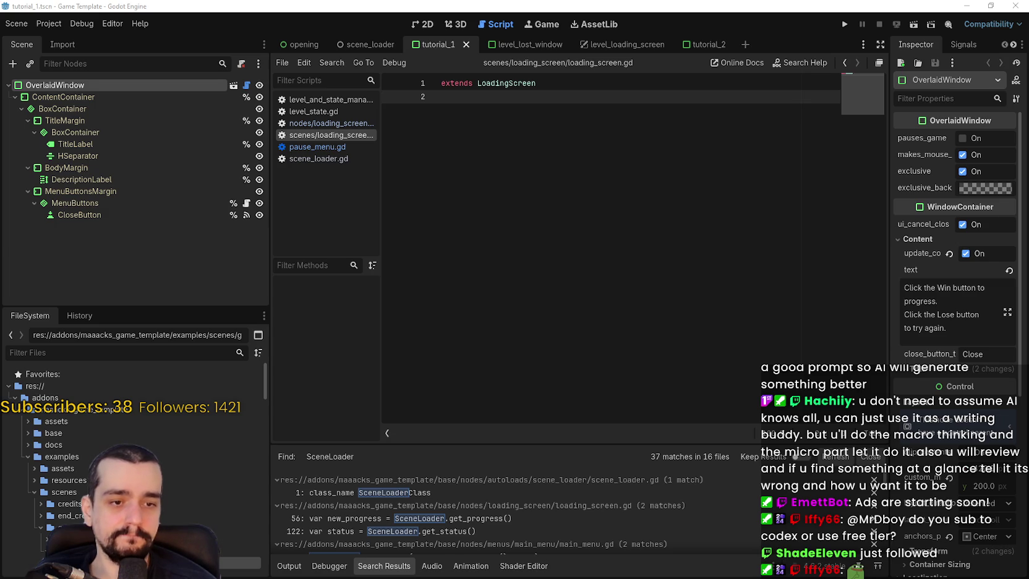
{"action": "key", "text": "alt+Tab"}
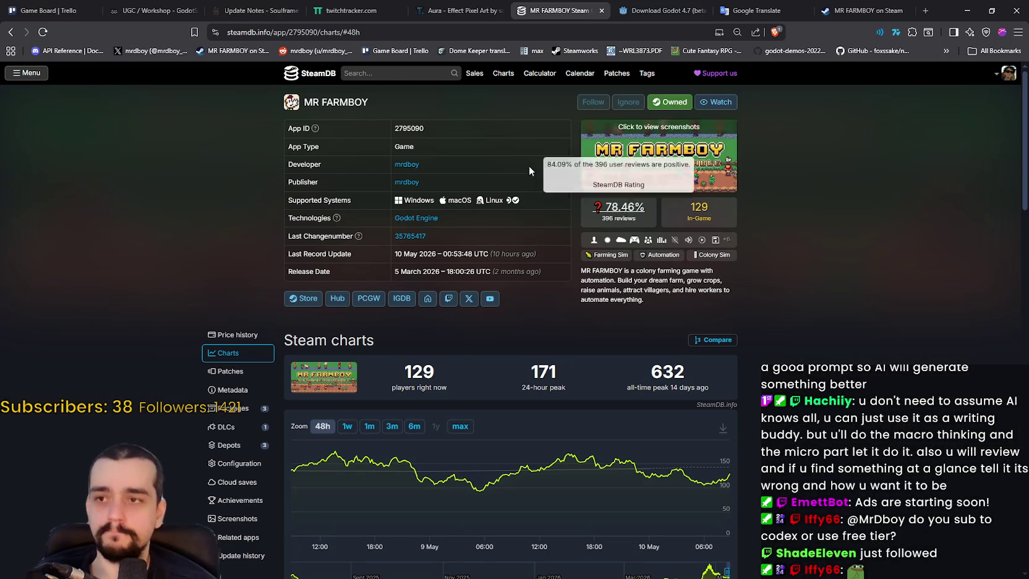
Step: Reload the MR FARMBOY SteamDB page to show 136 current players, then minimize the browser
{"action": "right_click", "coordinate": [821, 292]}
{"action": "left_click", "coordinate": [863, 336]}
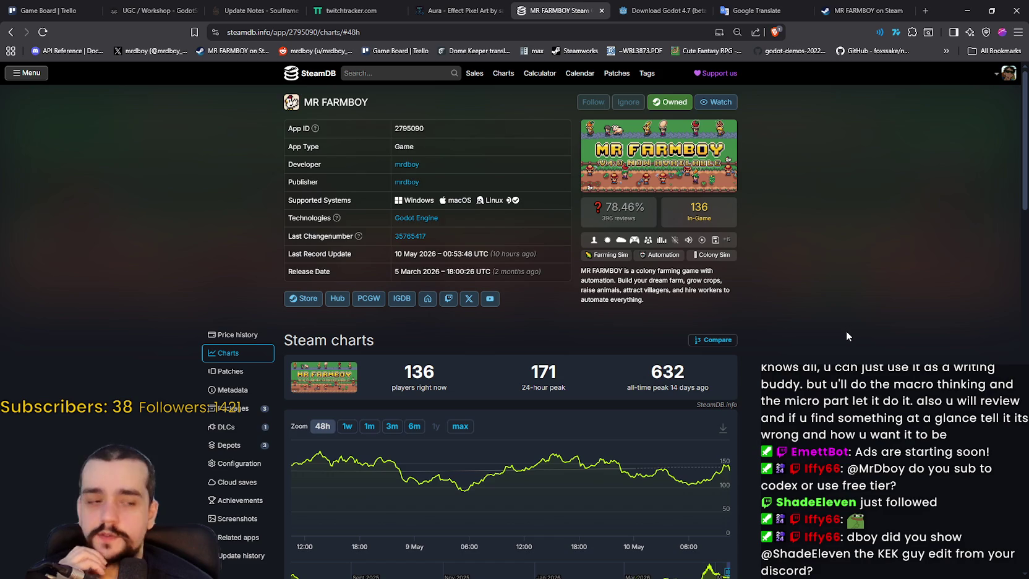
{"action": "scroll", "coordinate": [846, 333], "scroll_direction": "down", "scroll_amount": 1}
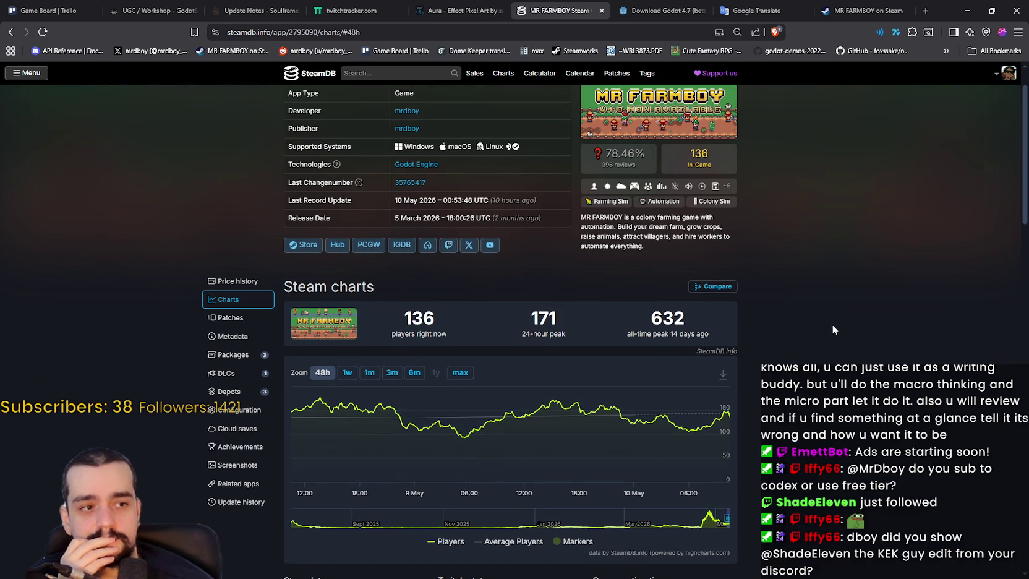
{"action": "left_click", "coordinate": [965, 10]}
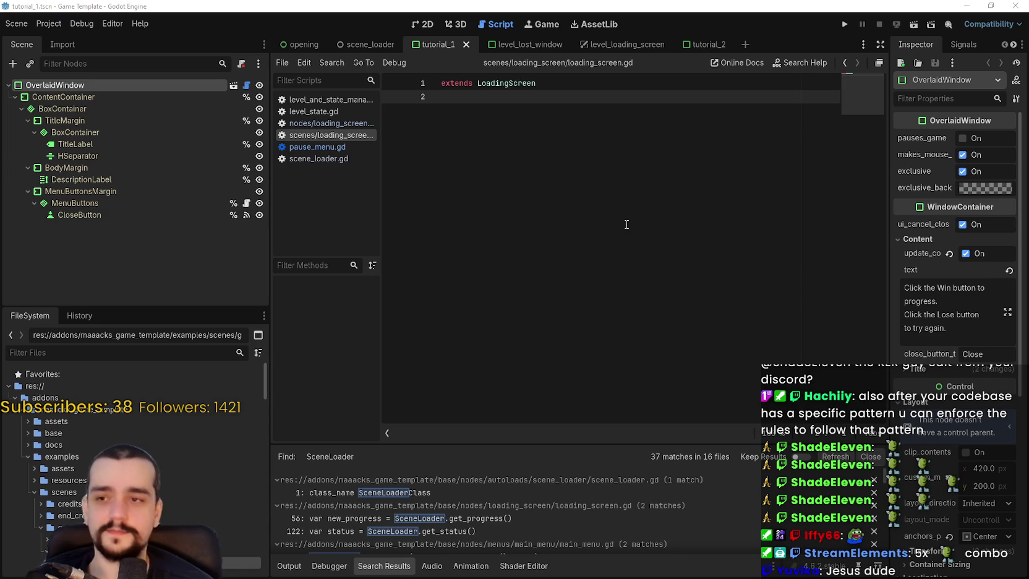
Step: Read through the scene_loader.gd code down past line 58
{"action": "left_click", "coordinate": [523, 84]}
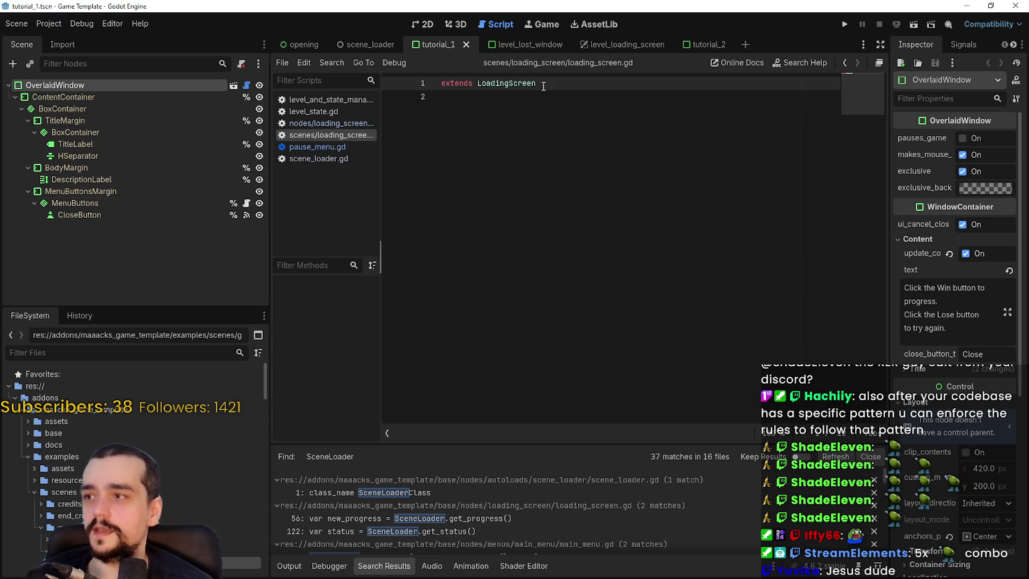
{"action": "left_click", "coordinate": [609, 121]}
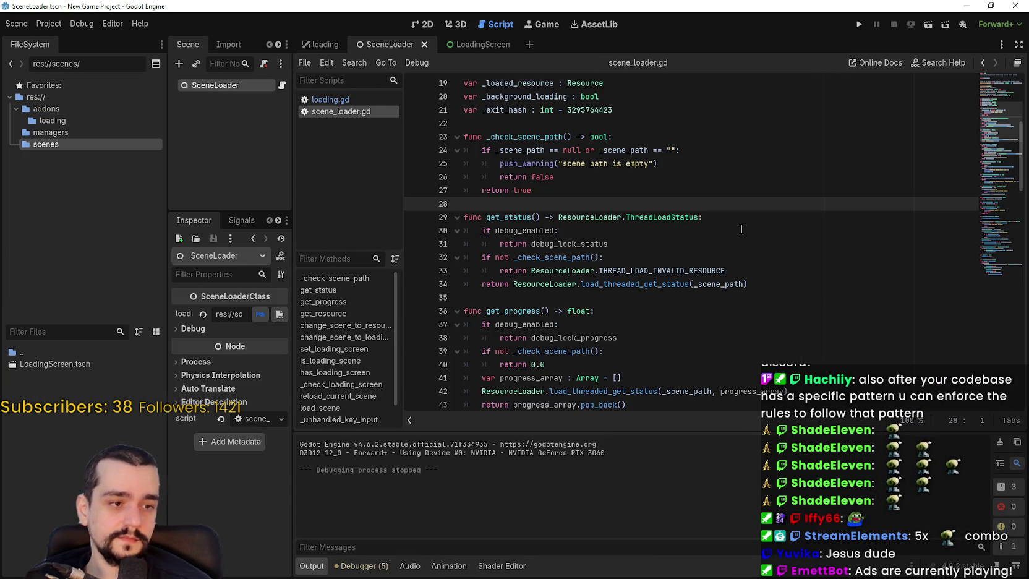
{"action": "scroll", "coordinate": [711, 322], "scroll_direction": "down", "scroll_amount": 5}
{"action": "left_click", "coordinate": [710, 323]}
{"action": "scroll", "coordinate": [710, 322], "scroll_direction": "down", "scroll_amount": 13}
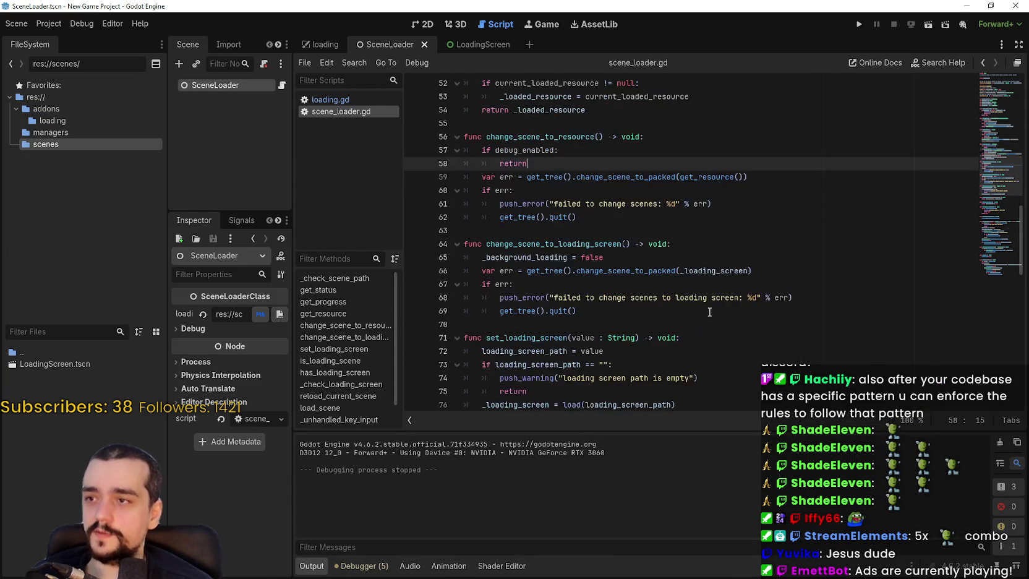
{"action": "scroll", "coordinate": [713, 308], "scroll_direction": "down", "scroll_amount": 3}
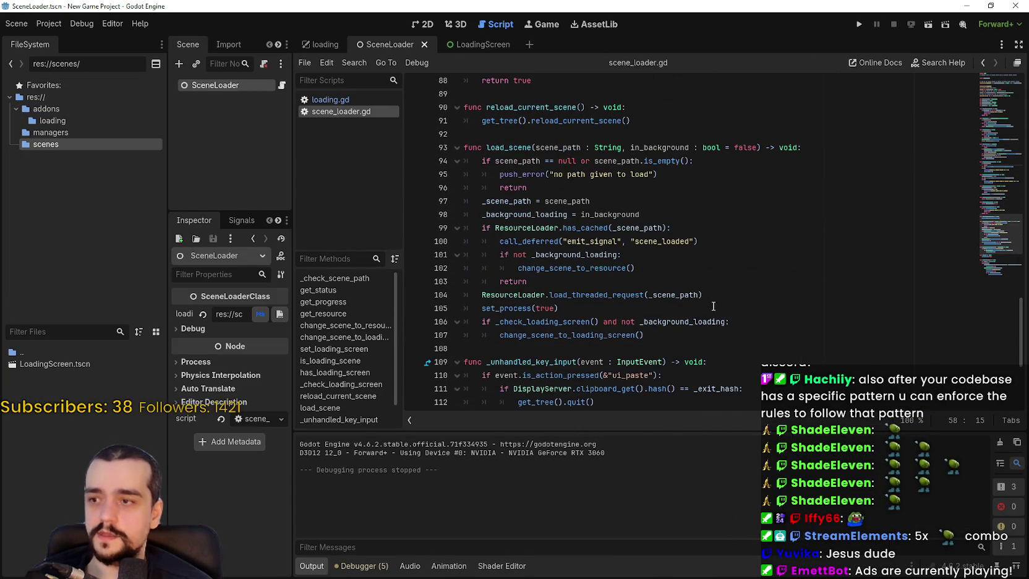
Step: Show the LoadingScreen scene in 2D with its root Control selected and fully framed
{"action": "left_click", "coordinate": [472, 45]}
{"action": "left_click", "coordinate": [425, 24]}
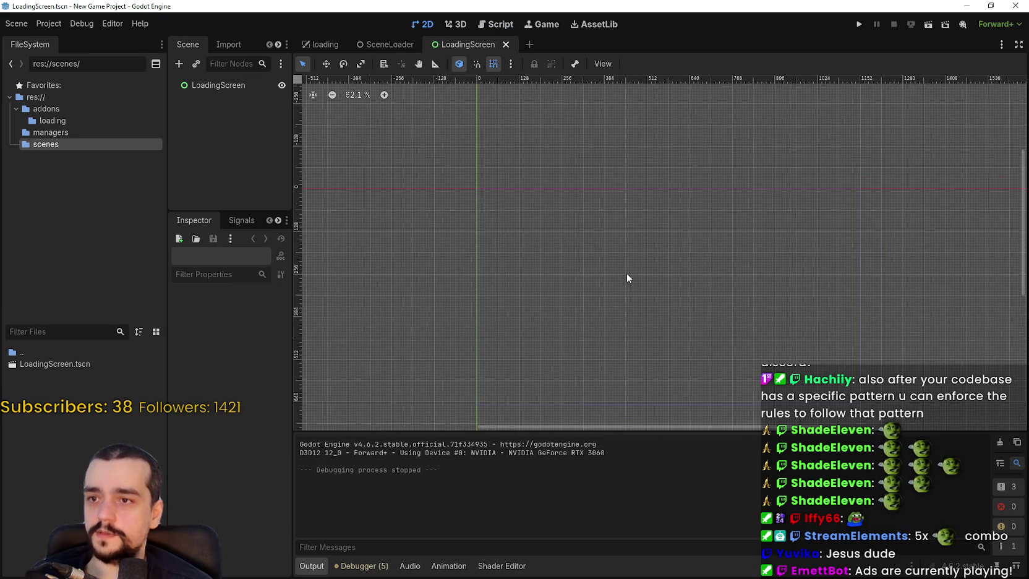
{"action": "scroll", "coordinate": [592, 236], "scroll_direction": "up", "scroll_amount": 7}
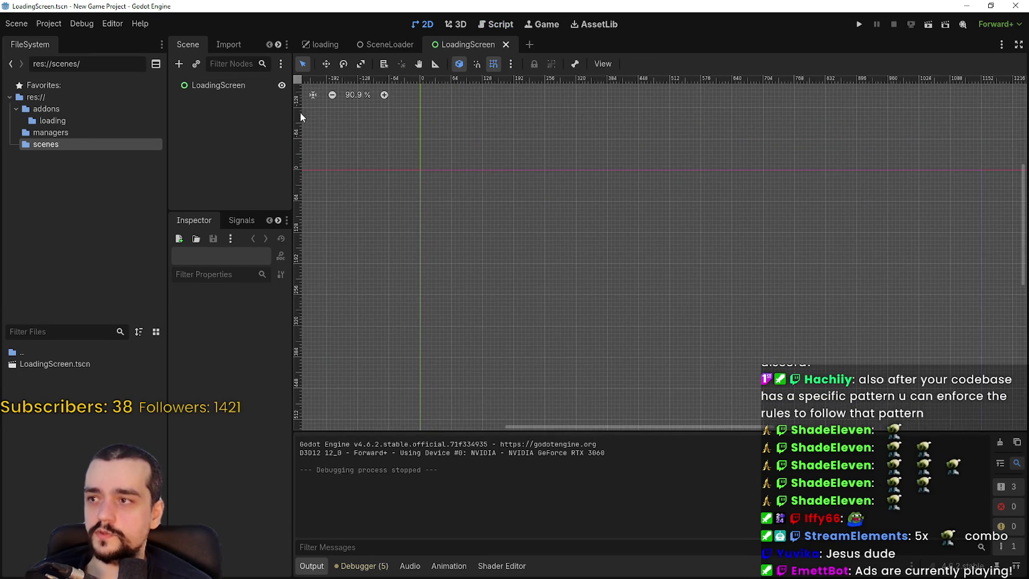
{"action": "left_click", "coordinate": [435, 186]}
{"action": "scroll", "coordinate": [512, 196], "scroll_direction": "down", "scroll_amount": 2}
{"action": "left_click_drag", "start_coordinate": [587, 276], "coordinate": [557, 228]}
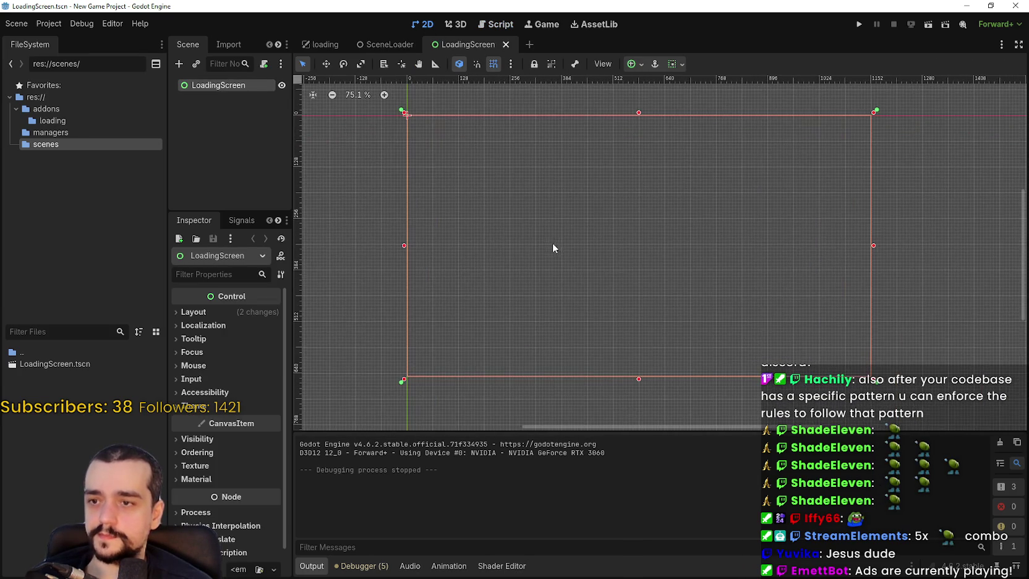
{"action": "right_click", "coordinate": [229, 93]}
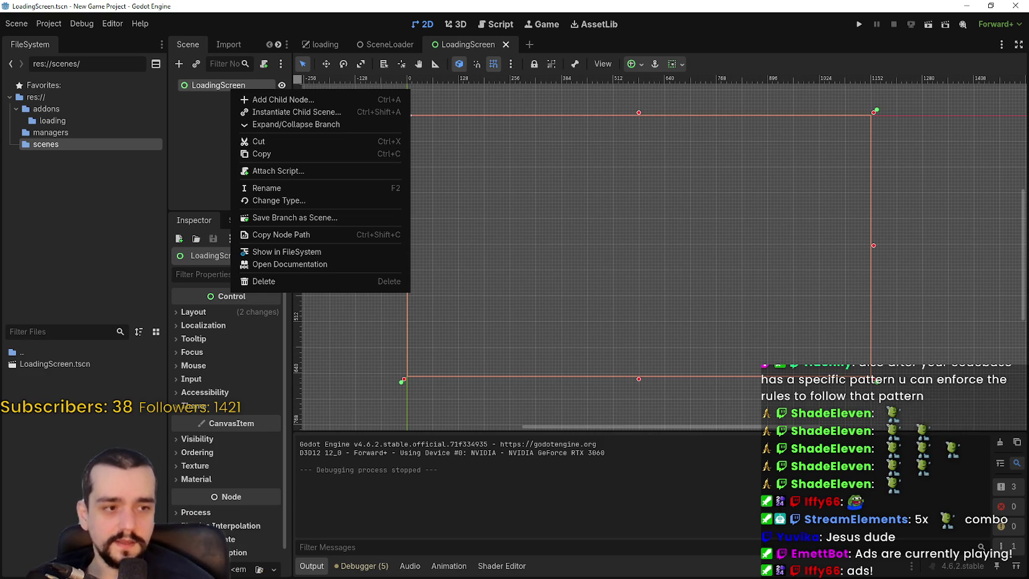
{"action": "left_click", "coordinate": [407, 114]}
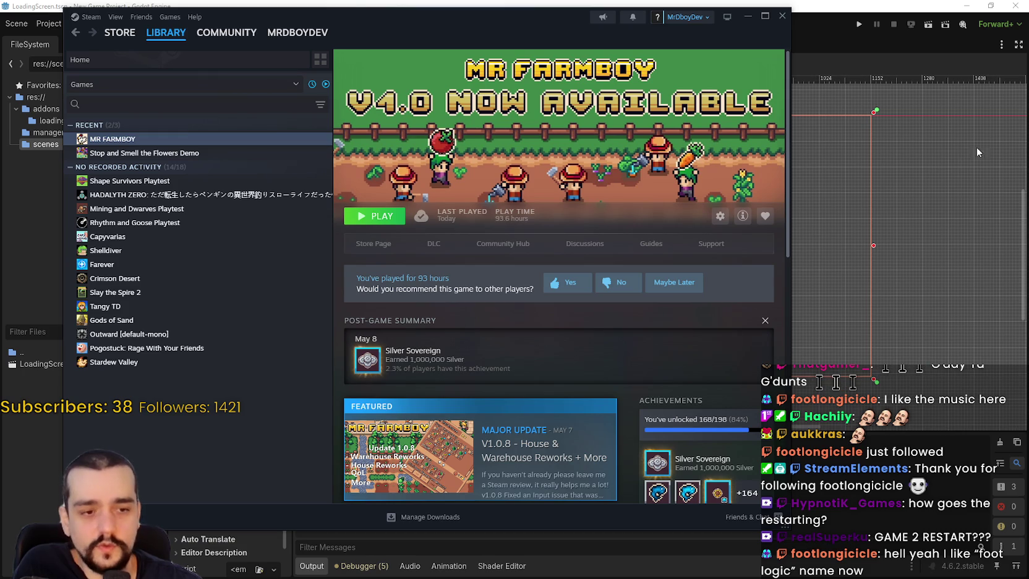
Step: Launch MR FARMBOY from the Steam Library and minimize Steam
{"action": "left_click", "coordinate": [387, 221]}
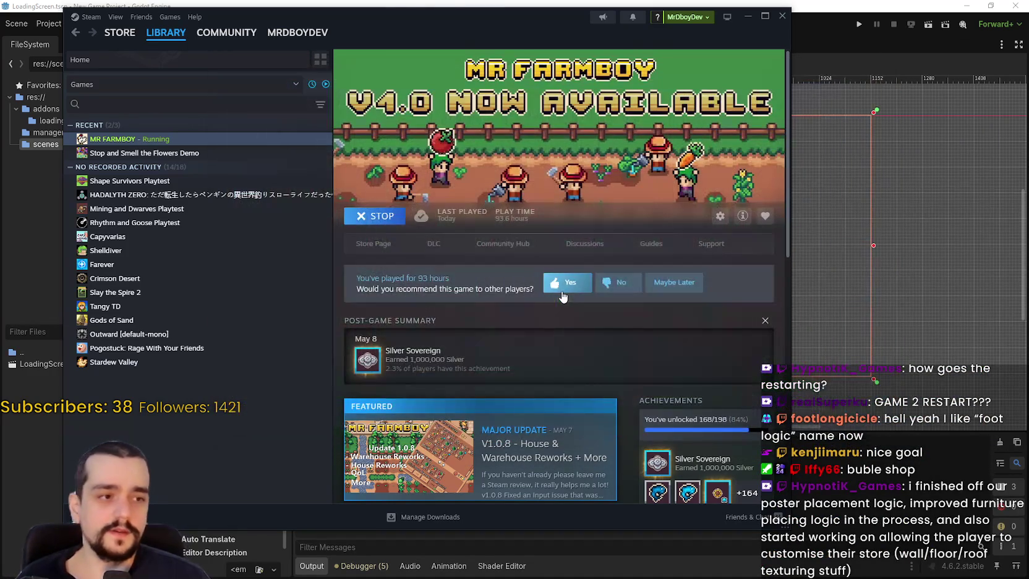
{"action": "left_click", "coordinate": [747, 16]}
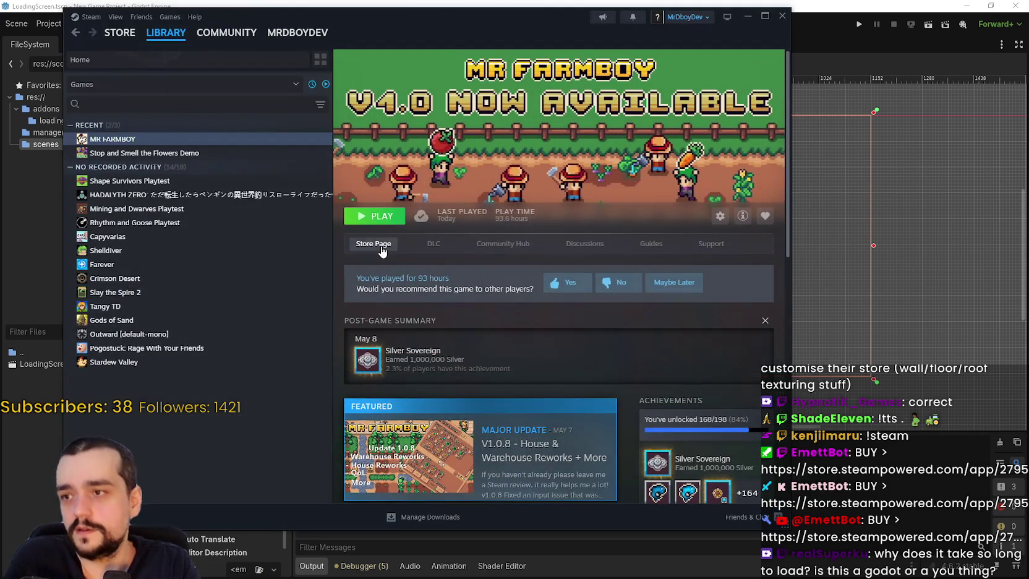
{"action": "left_click", "coordinate": [381, 251]}
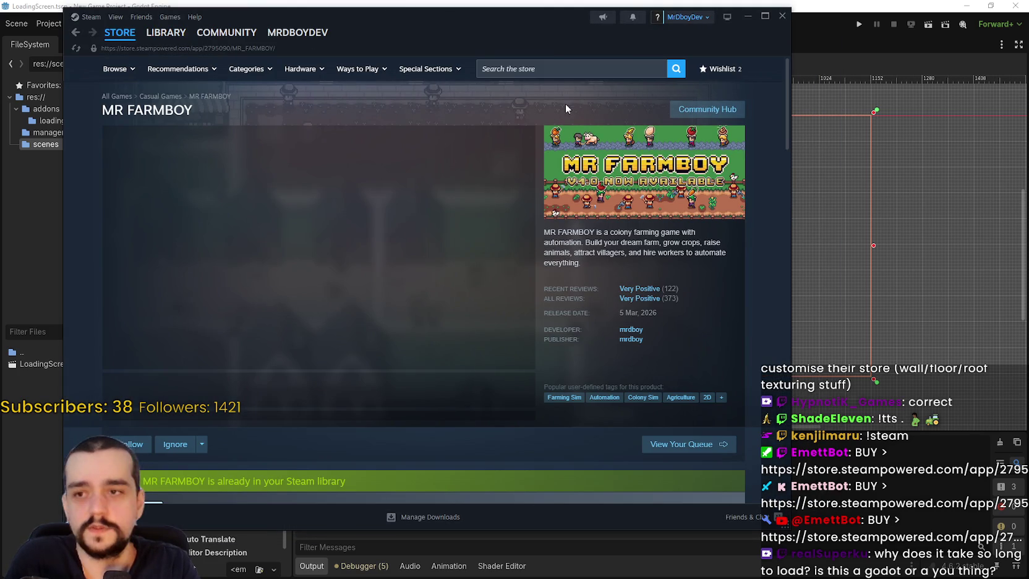
Step: Move the Steam window right while the MR FARMBOY store trailer plays
{"action": "mouse_move", "coordinate": [522, 34]}
{"action": "left_mouse_down"}
{"action": "mouse_move", "coordinate": [697, 38]}
{"action": "mouse_move", "coordinate": [671, 33]}
{"action": "left_mouse_up"}
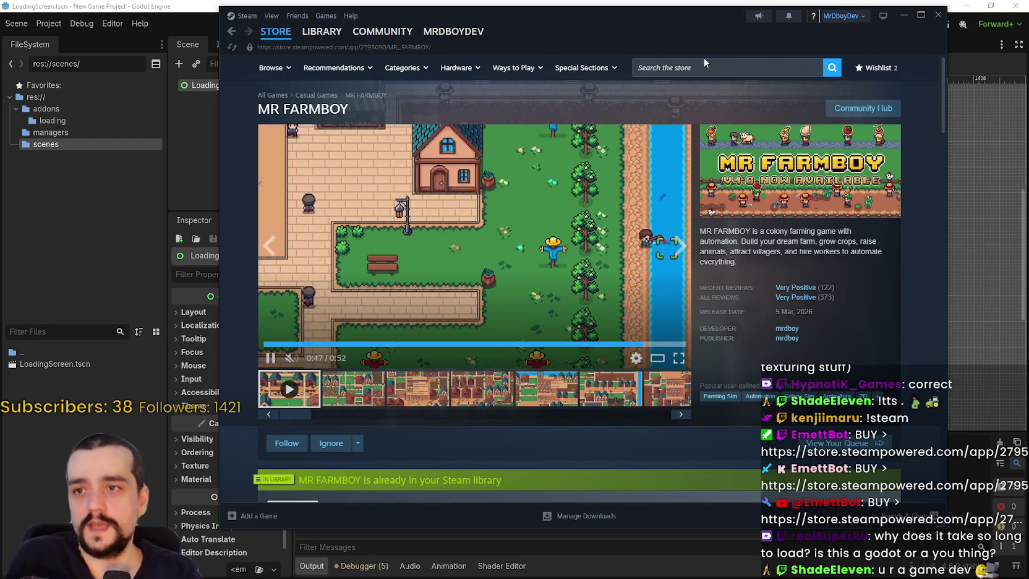
{"action": "scroll", "coordinate": [739, 319], "scroll_direction": "down", "scroll_amount": 5}
{"action": "scroll", "coordinate": [535, 362], "scroll_direction": "up", "scroll_amount": 4}
{"action": "scroll", "coordinate": [473, 272], "scroll_direction": "up", "scroll_amount": 1}
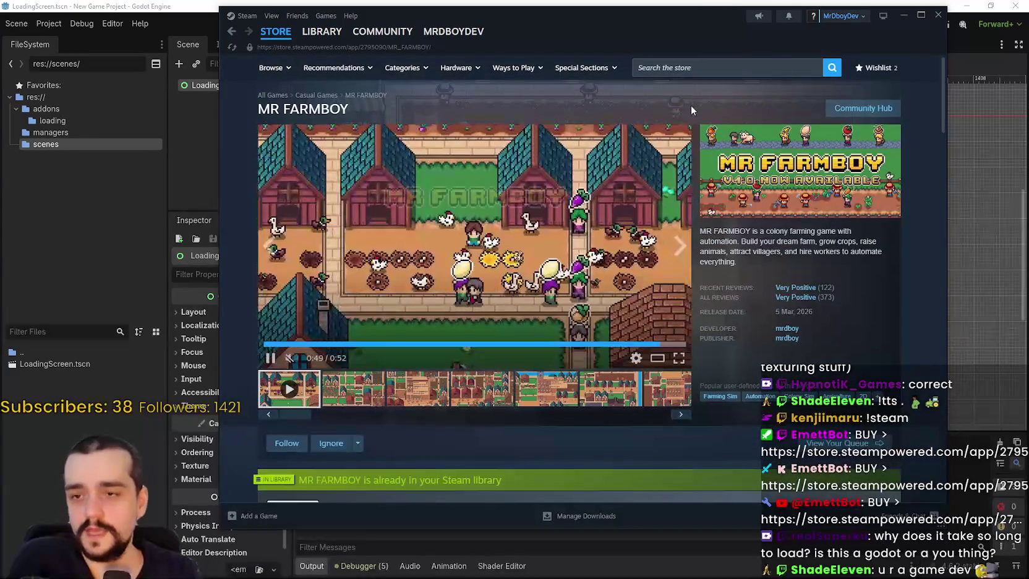
{"action": "left_click", "coordinate": [709, 68]}
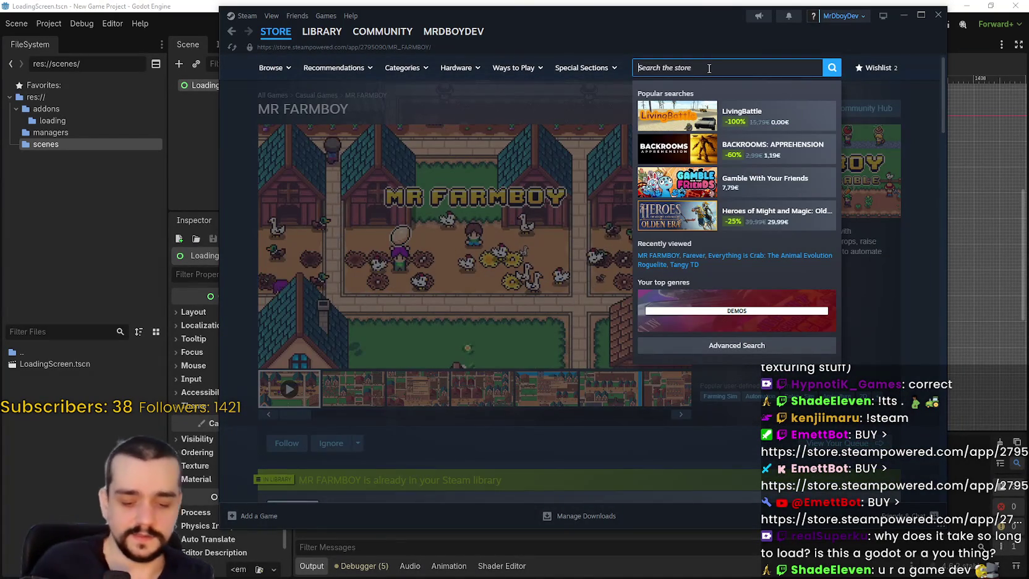
Step: Try store searches 'buble sho', 'booble sho' and 'bubble shop'
{"action": "type", "text": "buble sho"}
{"action": "key", "text": "BackSpace"}
{"action": "key", "text": "BackSpace"}
{"action": "key", "text": "BackSpace"}
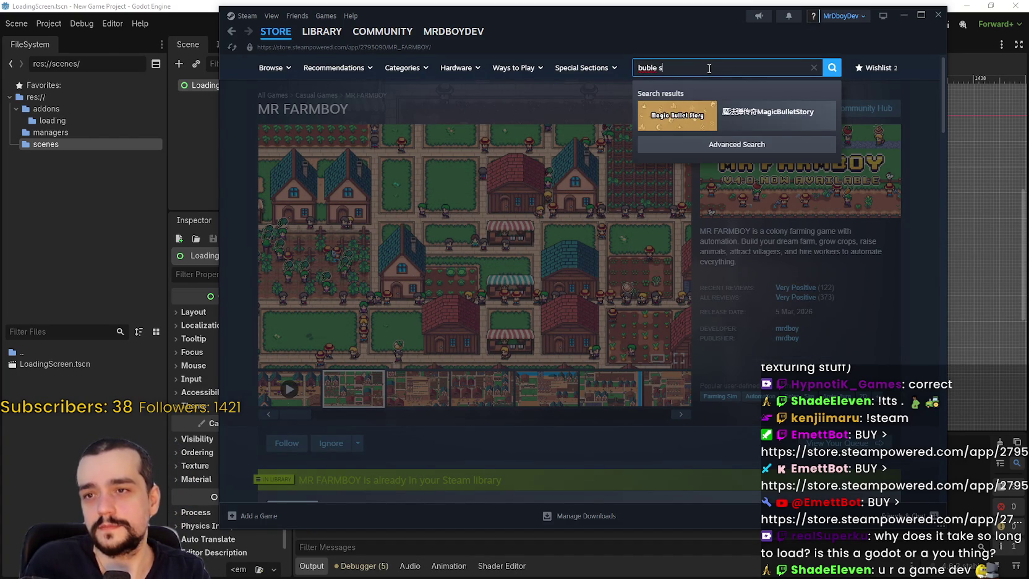
{"action": "type", "text": "booble"}
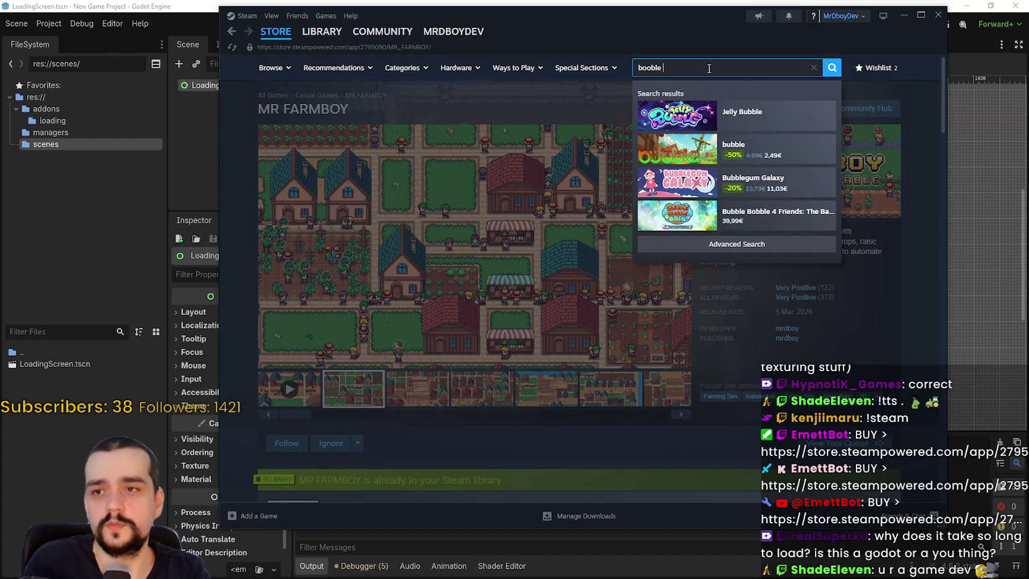
{"action": "type", "text": " sho"}
{"action": "key", "text": "BackSpace"}
{"action": "key", "text": "BackSpace"}
{"action": "key", "text": "BackSpace"}
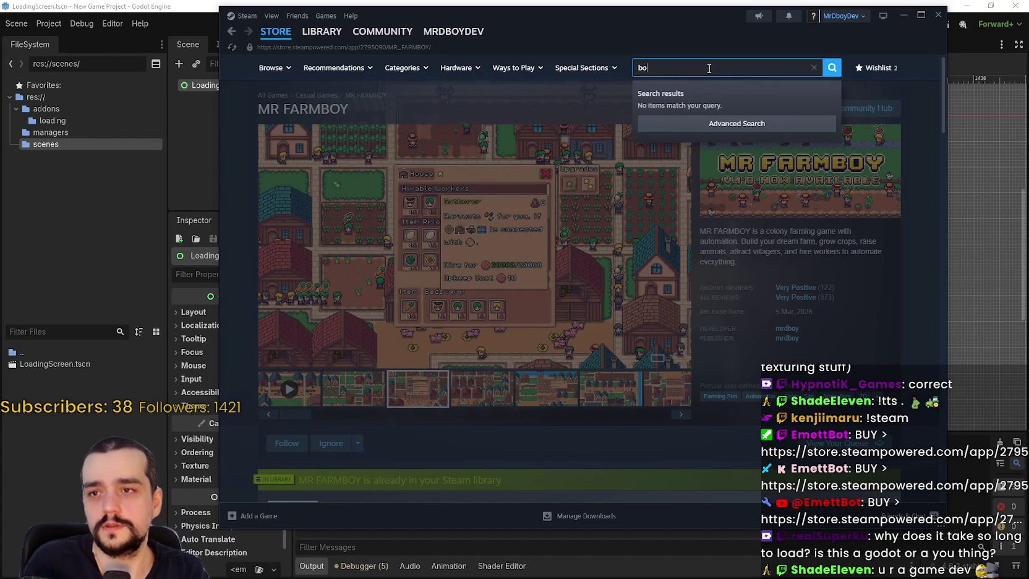
{"action": "type", "text": "ubble sho"}
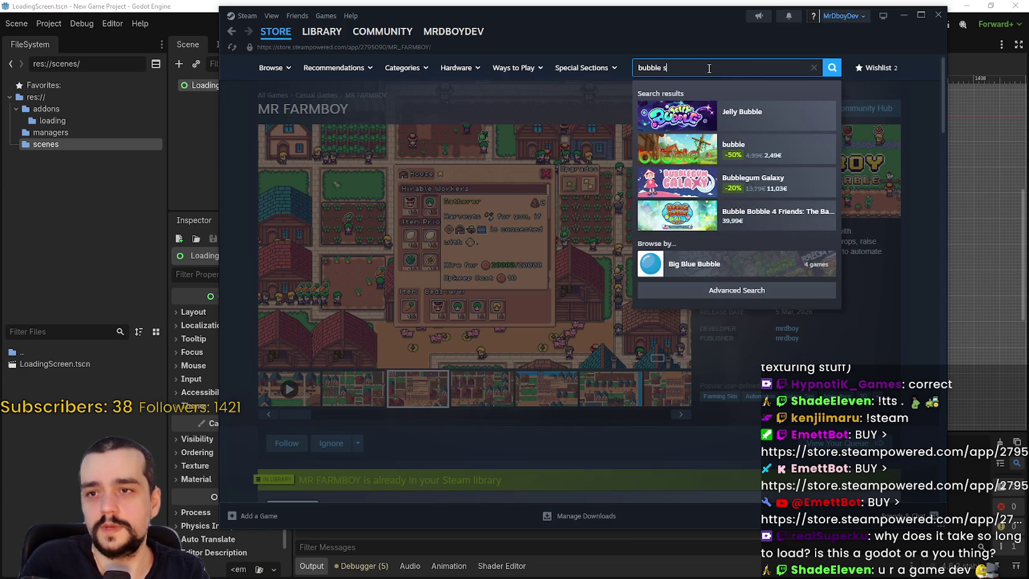
{"action": "key", "text": "BackSpace"}
{"action": "key", "text": "BackSpace"}
{"action": "key", "text": "BackSpace"}
{"action": "key", "text": "BackSpace"}
{"action": "key", "text": "BackSpace"}
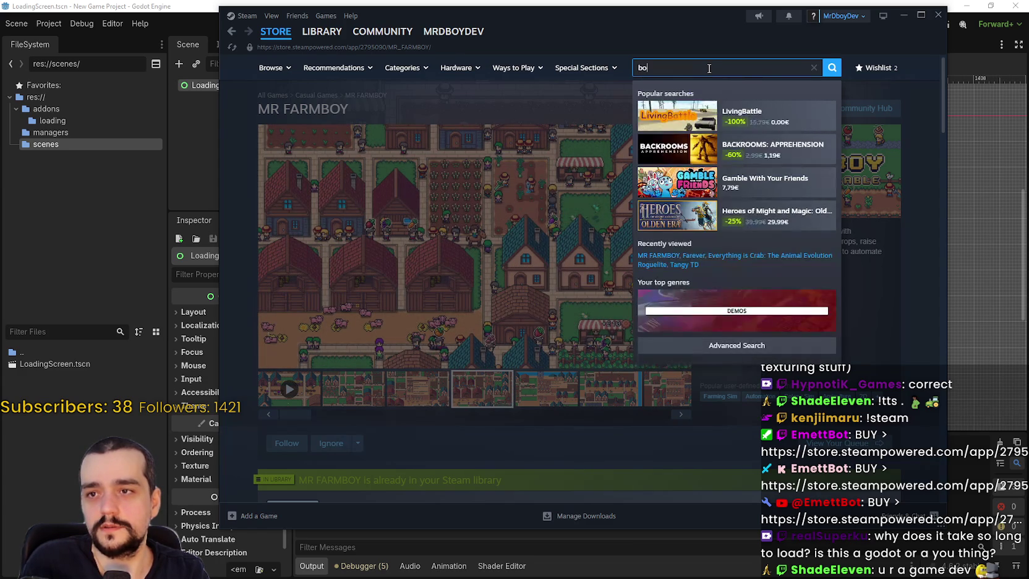
{"action": "type", "text": "oble"}
{"action": "key", "text": "BackSpace"}
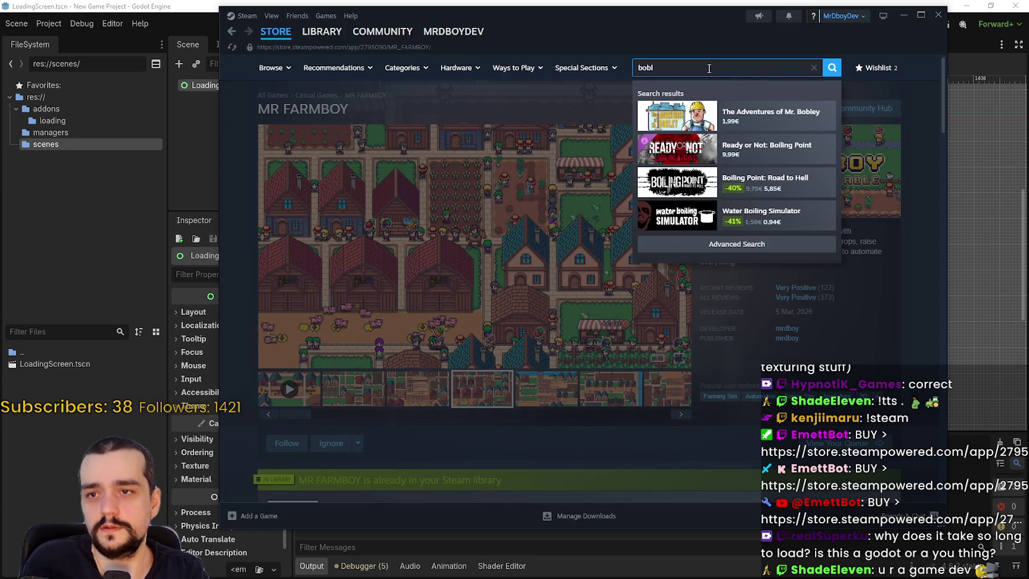
{"action": "type", "text": "le sho"}
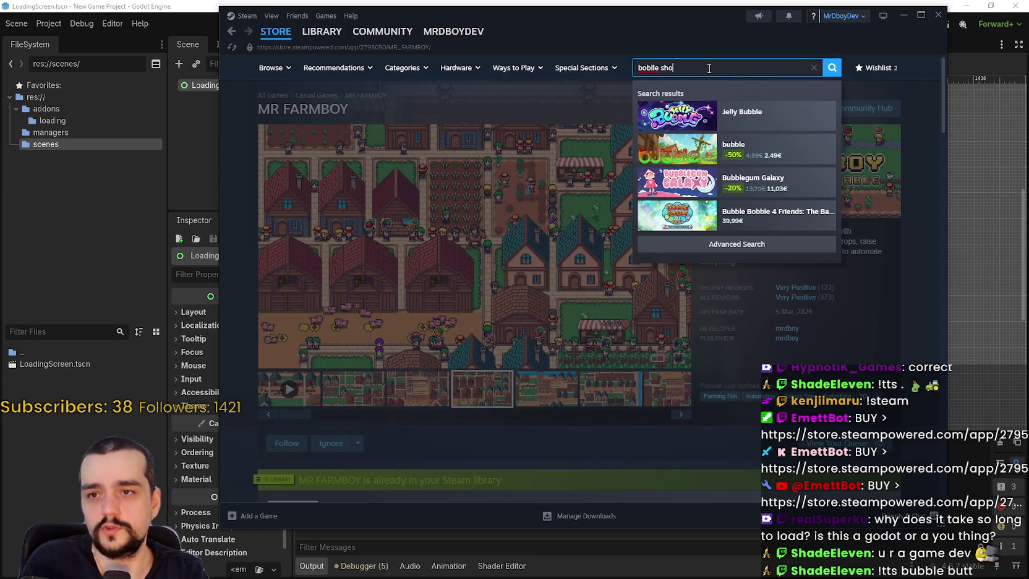
{"action": "key", "text": "BackSpace"}
{"action": "key", "text": "BackSpace"}
{"action": "key", "text": "BackSpace"}
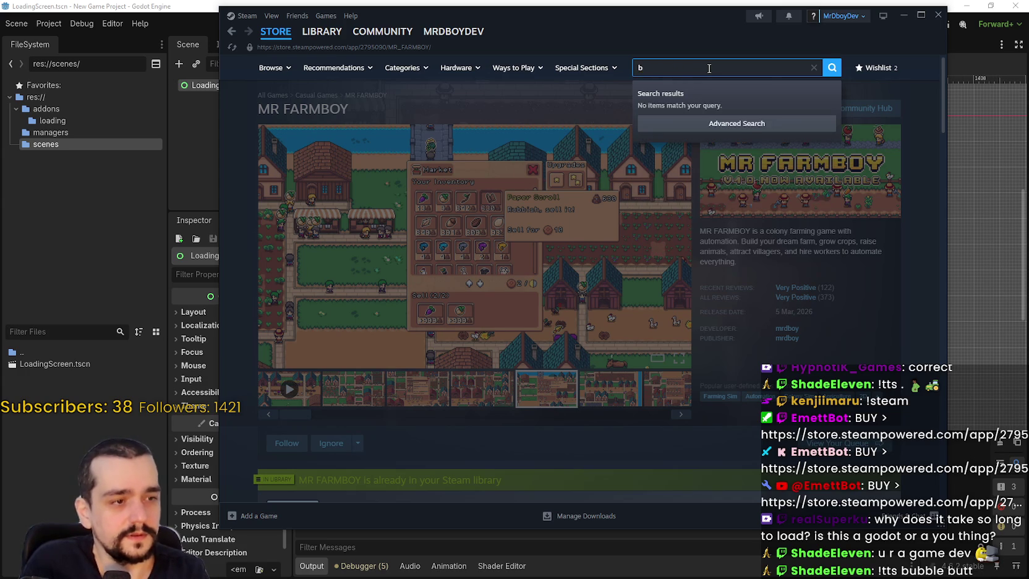
{"action": "type", "text": "bubble shop"}
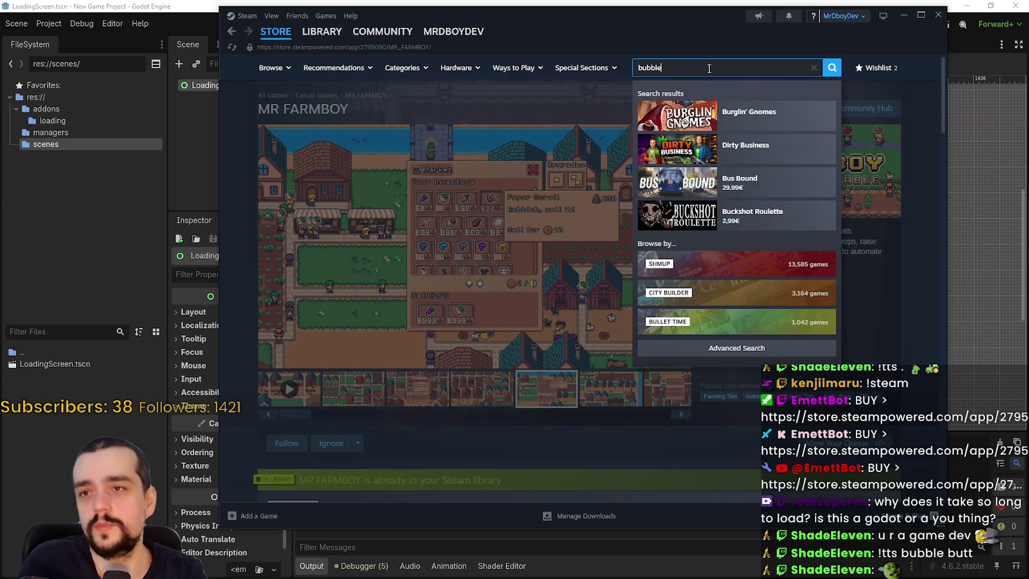
Step: Retry spellings 'Booble' and 'Bubble shop', then search 'Bobble shop' to list Bobble Shop Simulator
{"action": "key", "text": "BackSpace"}
{"action": "key", "text": "BackSpace"}
{"action": "key", "text": "BackSpace"}
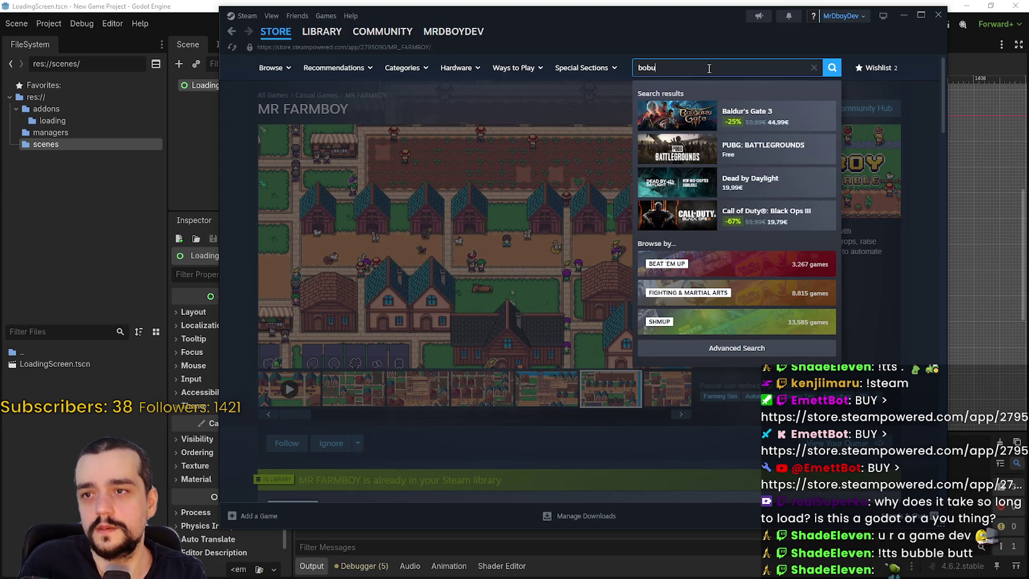
{"action": "key", "text": "BackSpace"}
{"action": "key", "text": "BackSpace"}
{"action": "type", "text": "ubll"}
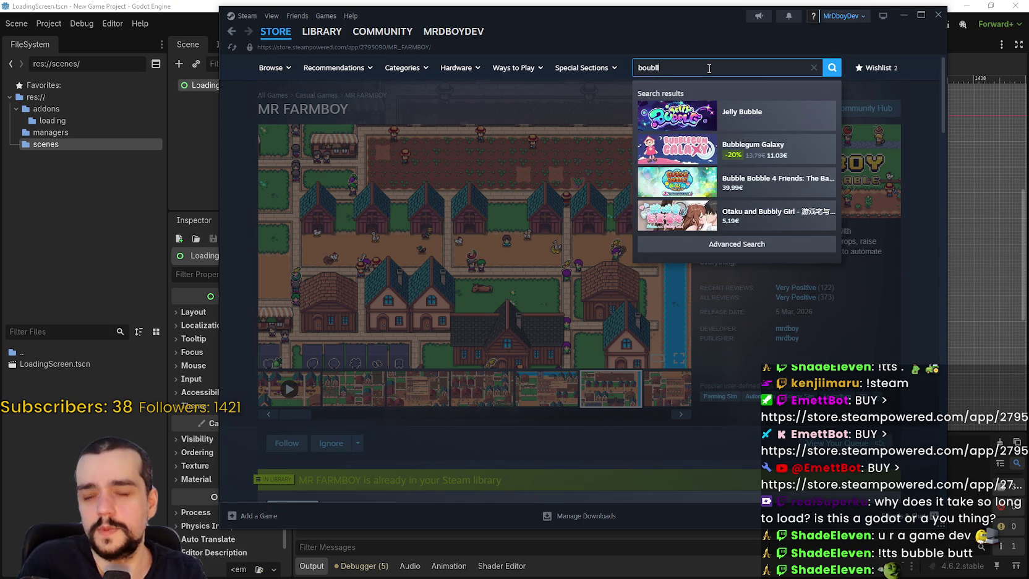
{"action": "key", "text": "BackSpace"}
{"action": "key", "text": "BackSpace"}
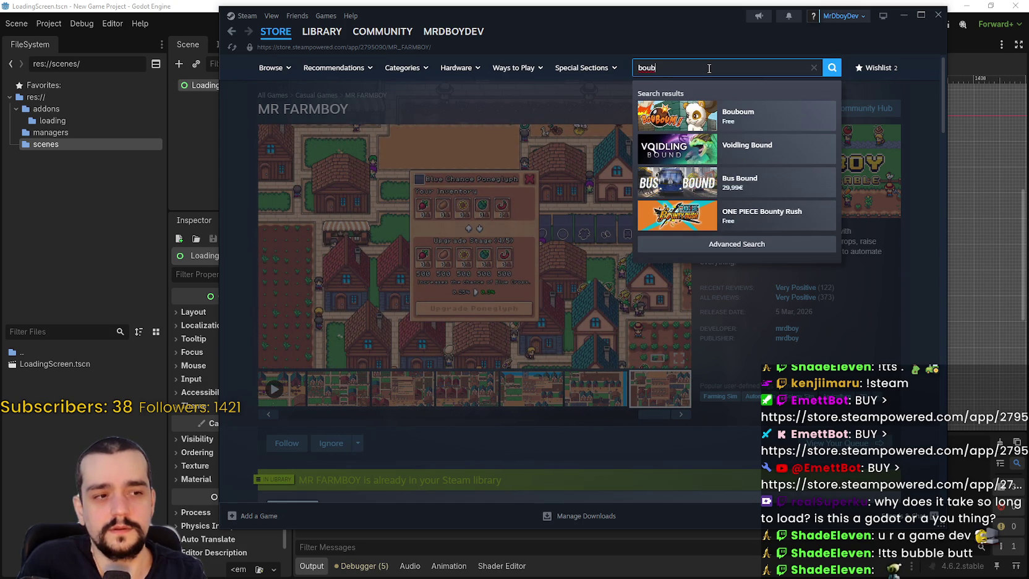
{"action": "type", "text": "ble sh"}
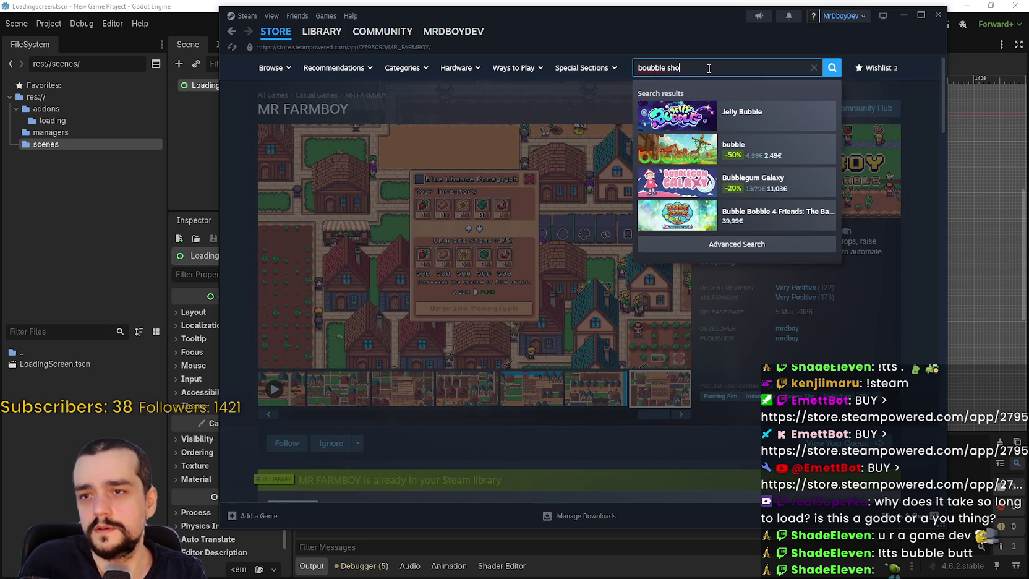
{"action": "type", "text": "o"}
{"action": "key", "text": "BackSpace"}
{"action": "key", "text": "BackSpace"}
{"action": "key", "text": "BackSpace"}
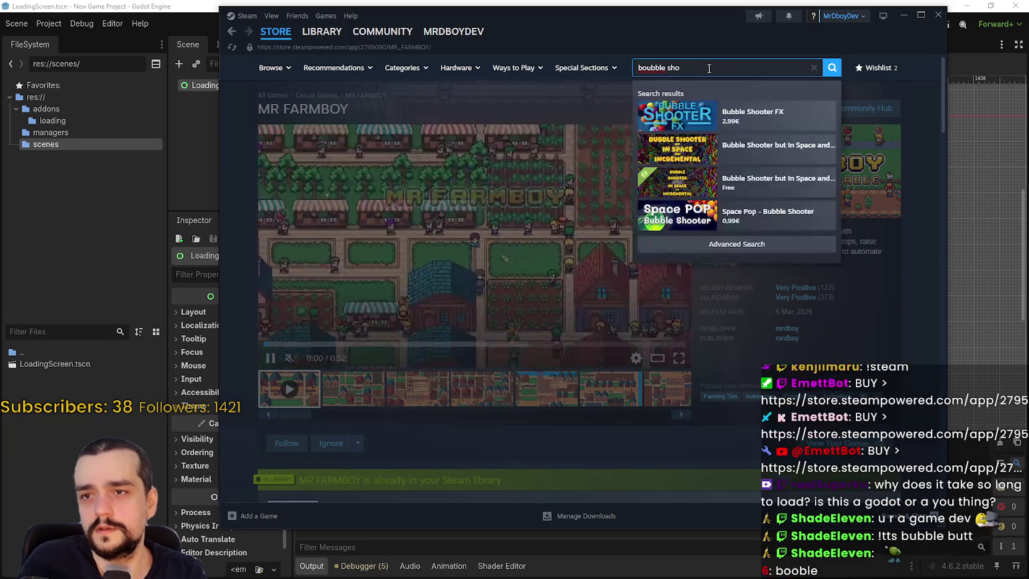
{"action": "type", "text": "Booble"}
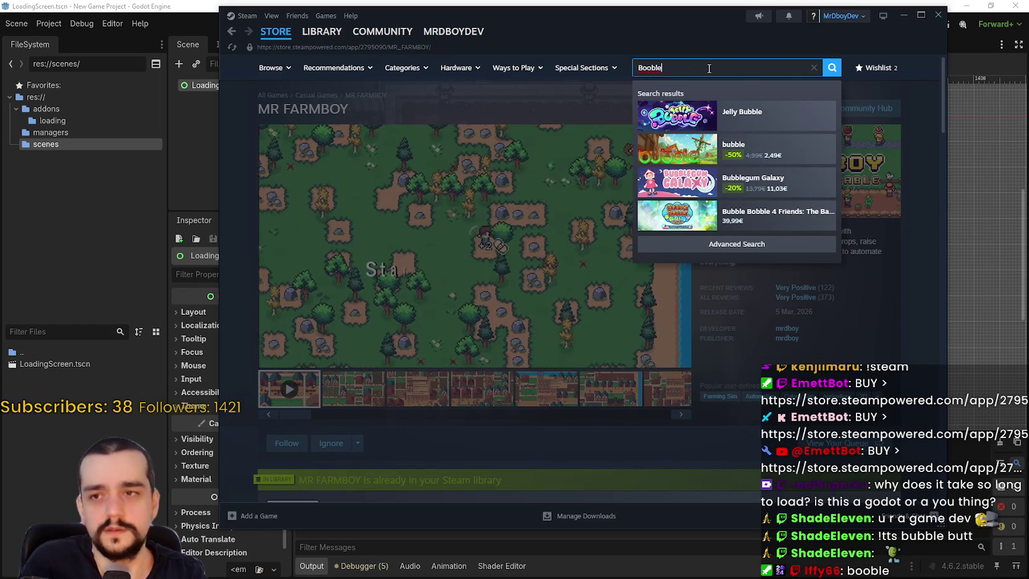
{"action": "key", "text": "BackSpace"}
{"action": "key", "text": "BackSpace"}
{"action": "key", "text": "BackSpace"}
{"action": "type", "text": "ubble"}
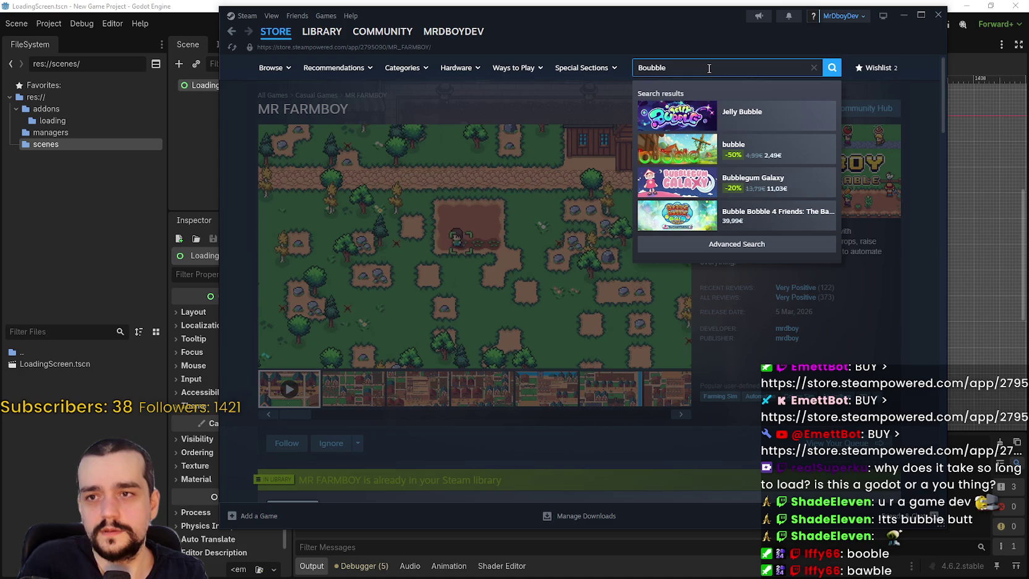
{"action": "key", "text": "BackSpace"}
{"action": "key", "text": "BackSpace"}
{"action": "key", "text": "BackSpace"}
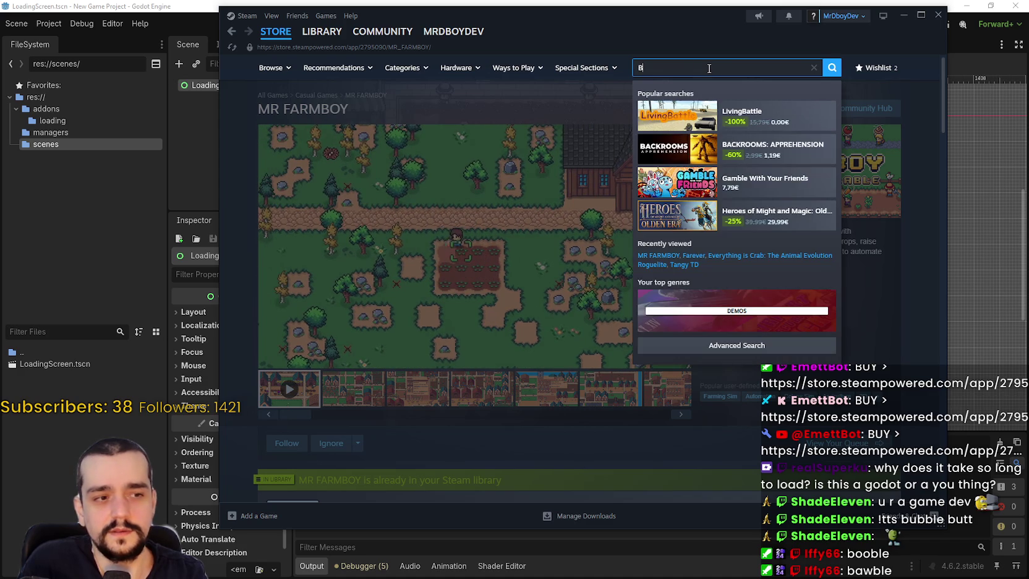
{"action": "type", "text": "ubble"}
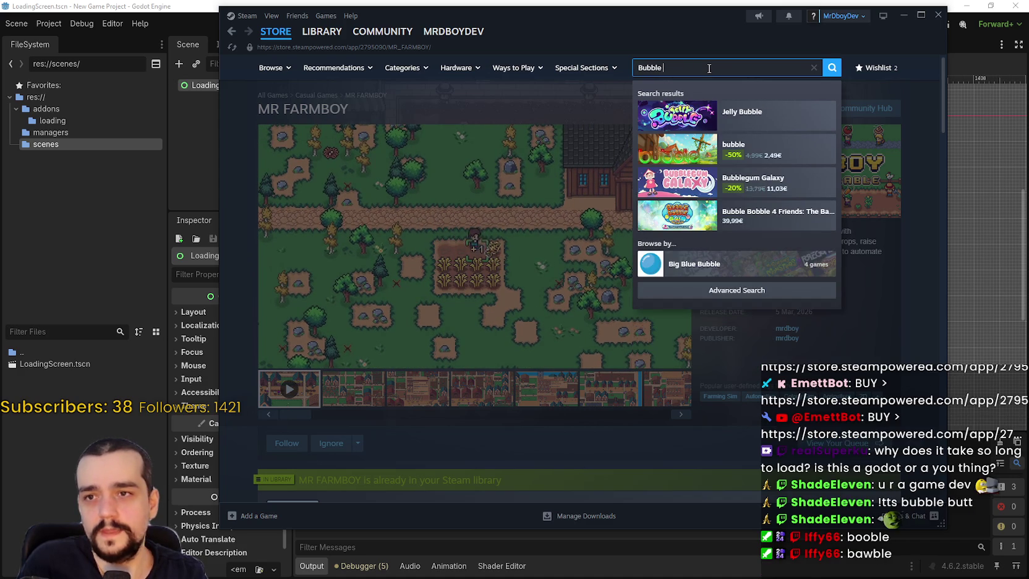
{"action": "type", "text": " shop"}
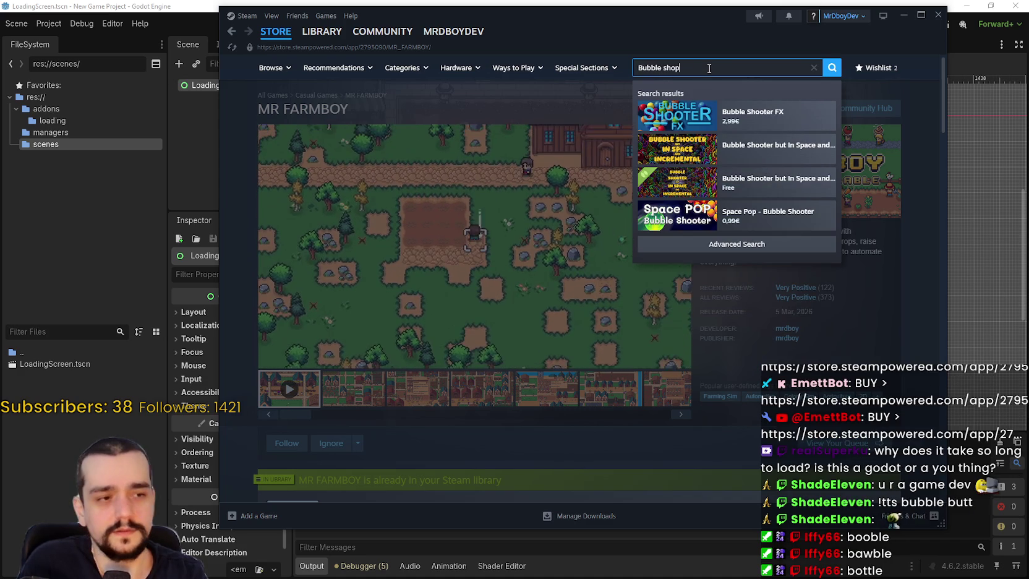
{"action": "key", "text": "BackSpace"}
{"action": "key", "text": "BackSpace"}
{"action": "key", "text": "BackSpace"}
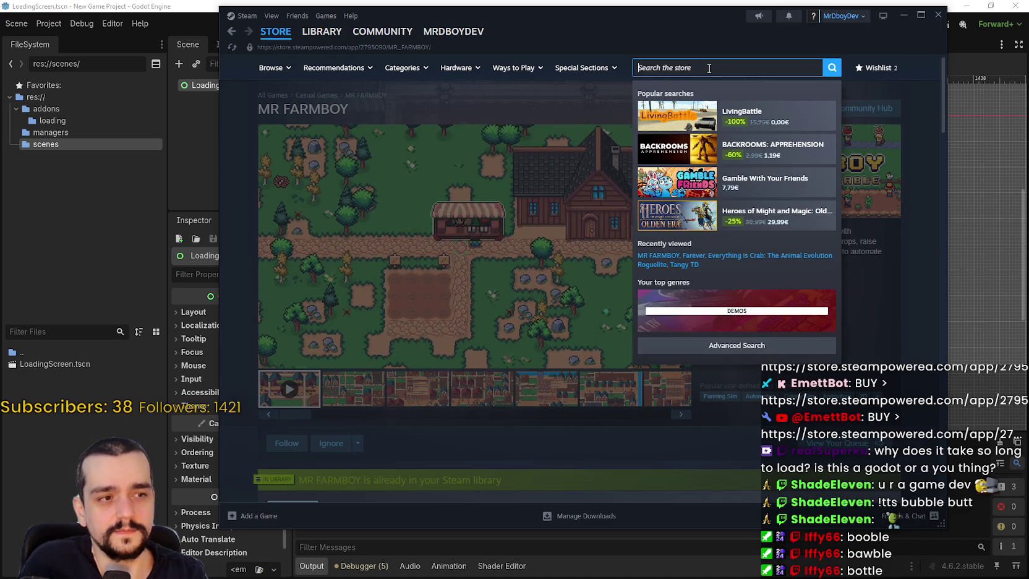
{"action": "type", "text": "Bobble"}
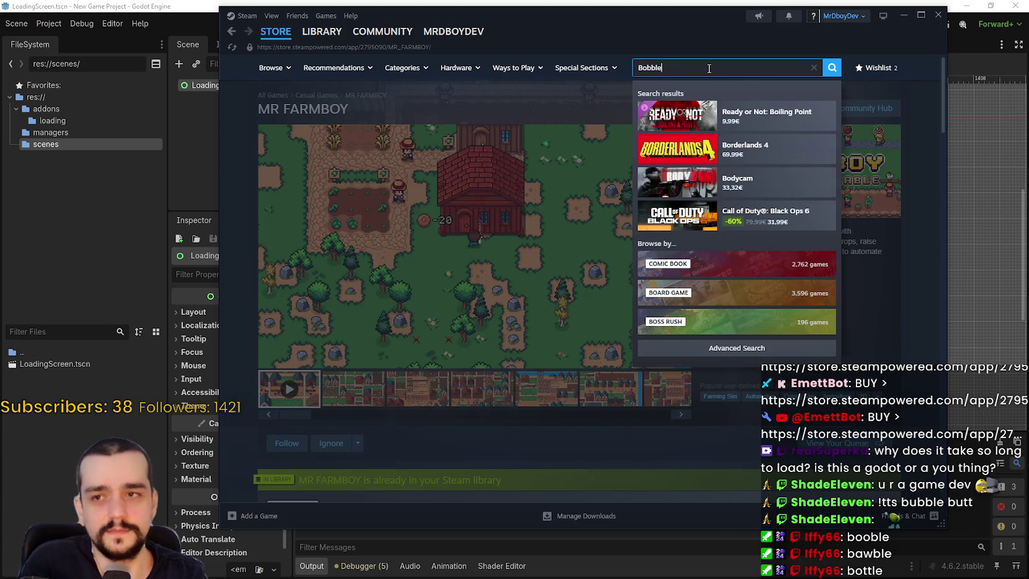
{"action": "type", "text": " shop"}
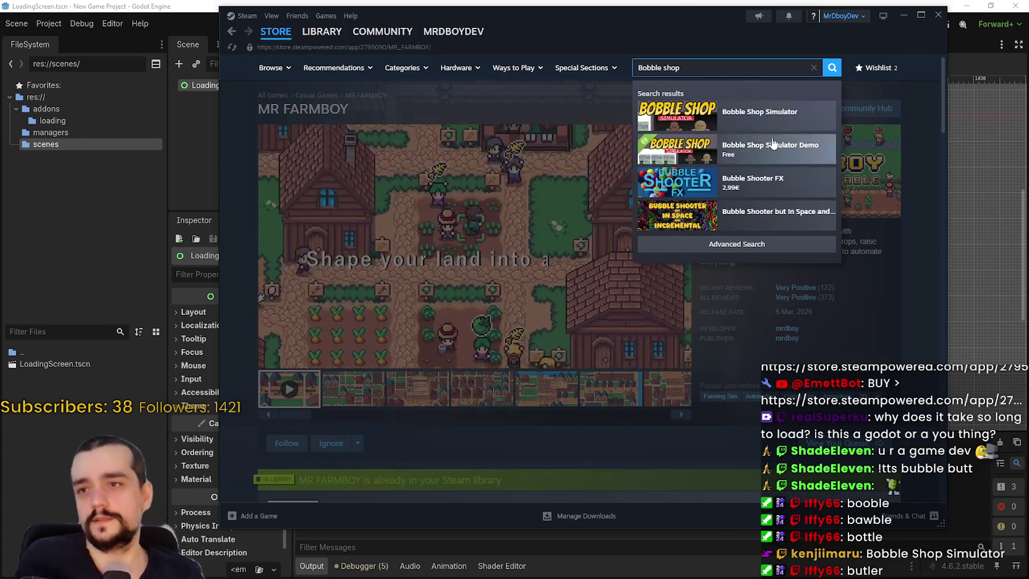
Step: Open the Bobble Shop Simulator store page and copy its page URL
{"action": "left_click", "coordinate": [751, 120]}
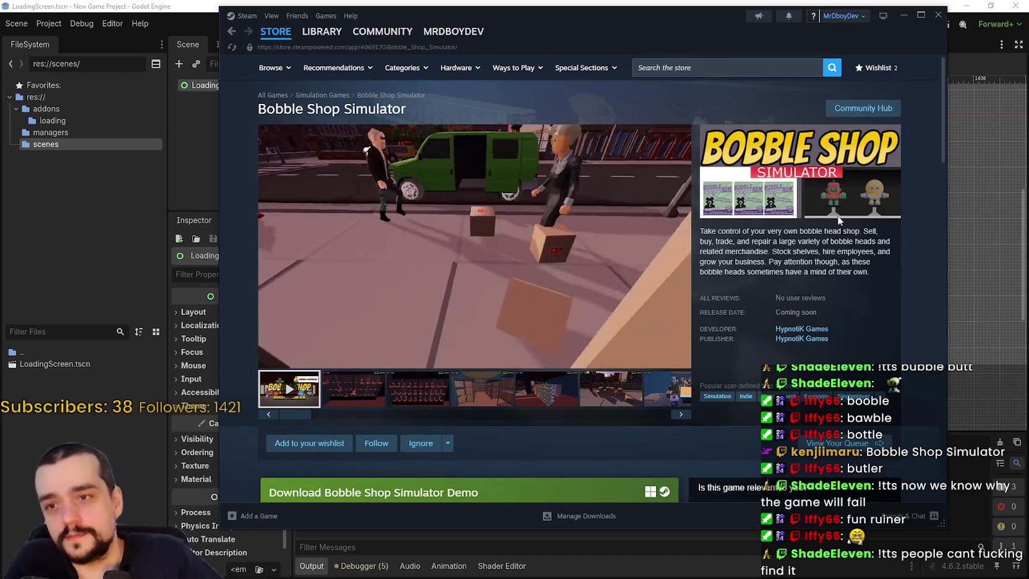
{"action": "right_click", "coordinate": [807, 248]}
{"action": "left_click", "coordinate": [840, 314]}
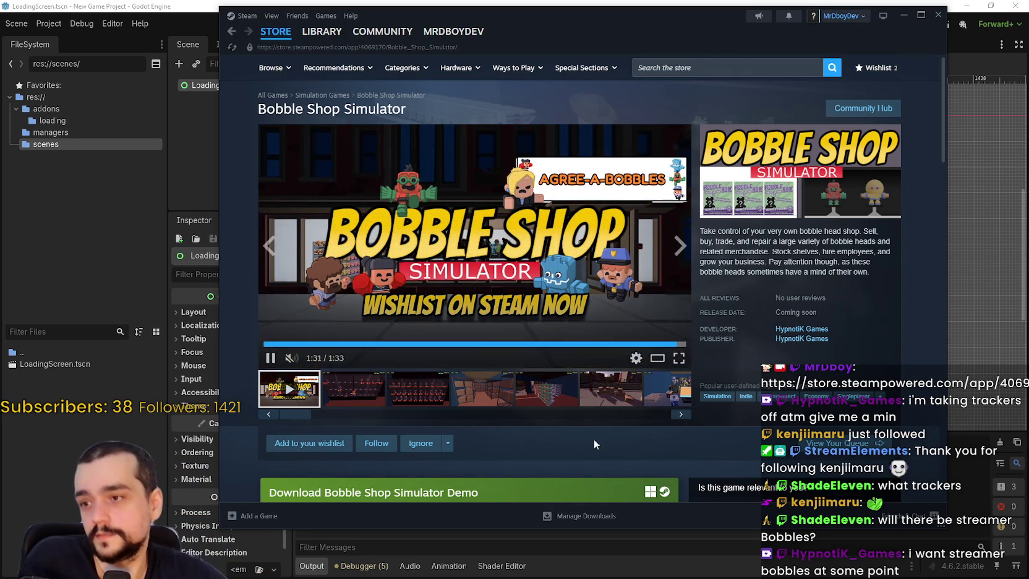
{"action": "scroll", "coordinate": [387, 377], "scroll_direction": "down", "scroll_amount": 3}
Step: Scroll through the Bobble Shop Simulator details and show the bobble-head shelves screenshot
{"action": "scroll", "coordinate": [390, 370], "scroll_direction": "down", "scroll_amount": 10}
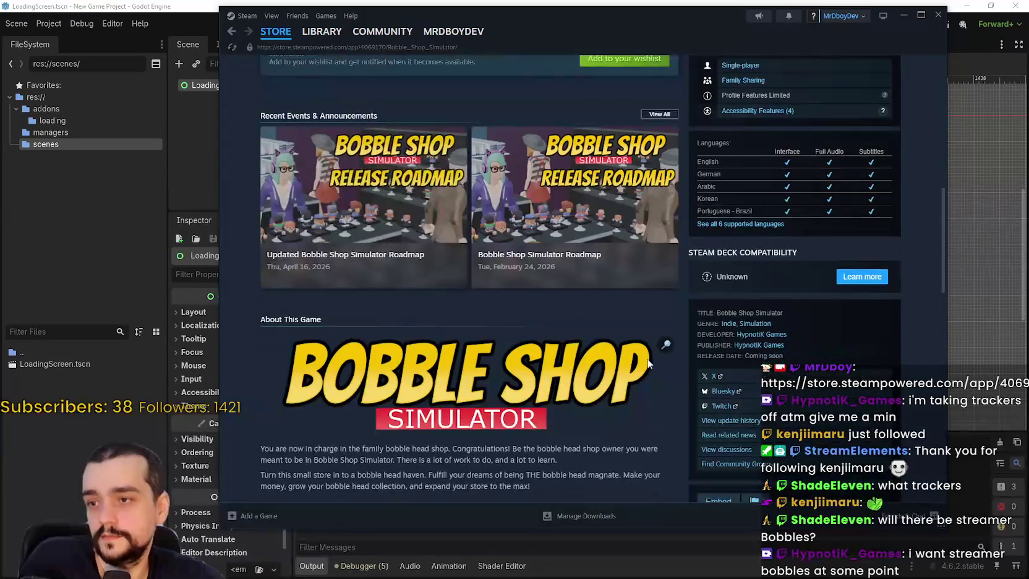
{"action": "scroll", "coordinate": [592, 362], "scroll_direction": "down", "scroll_amount": 5}
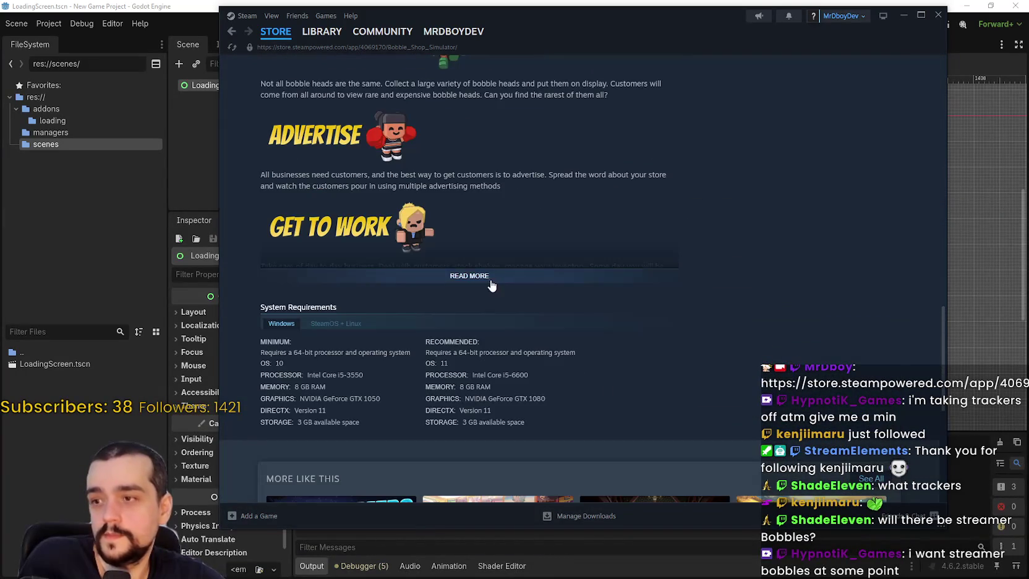
{"action": "scroll", "coordinate": [655, 369], "scroll_direction": "up", "scroll_amount": 15}
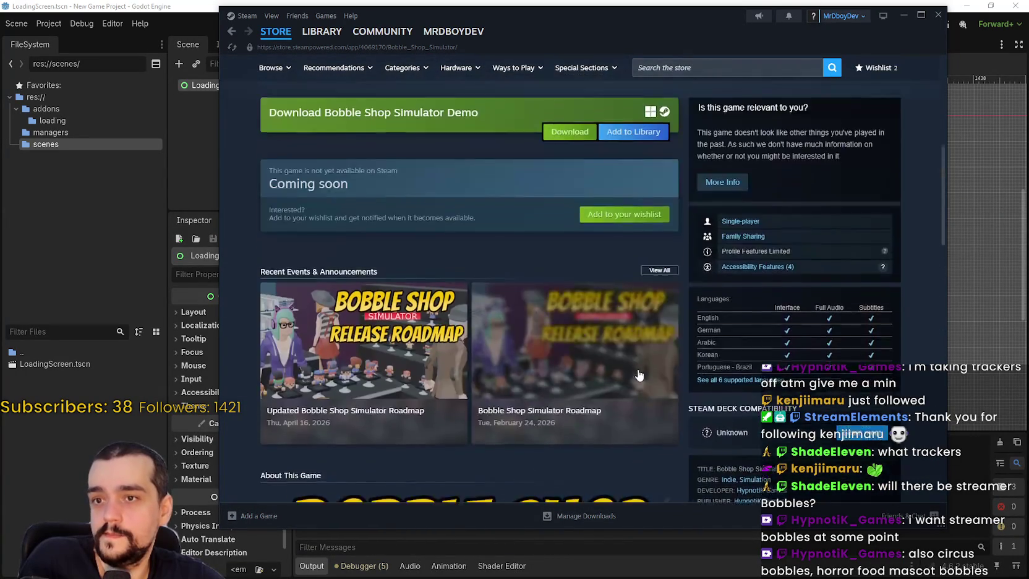
{"action": "scroll", "coordinate": [631, 366], "scroll_direction": "up", "scroll_amount": 4}
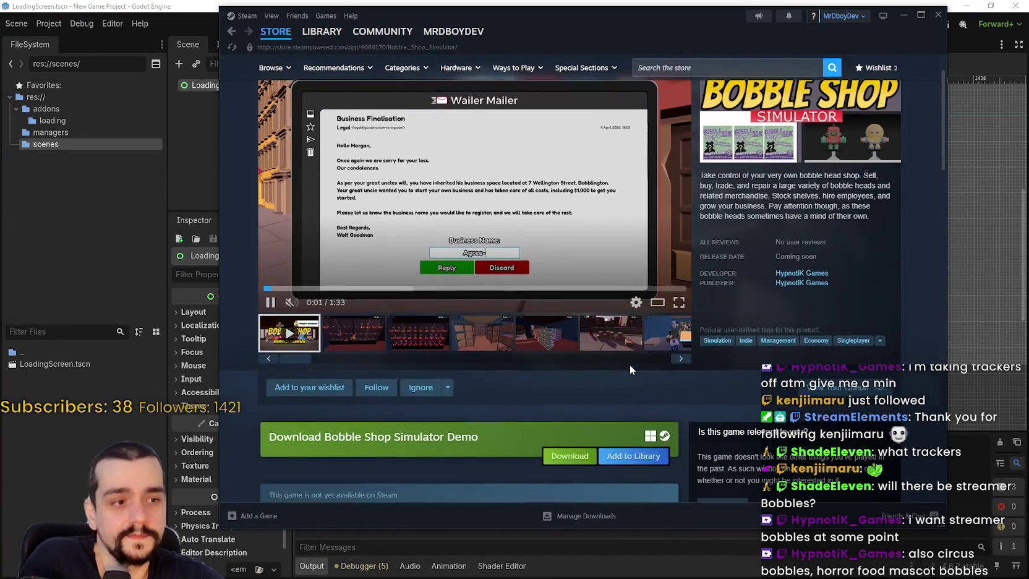
{"action": "scroll", "coordinate": [627, 362], "scroll_direction": "up", "scroll_amount": 1}
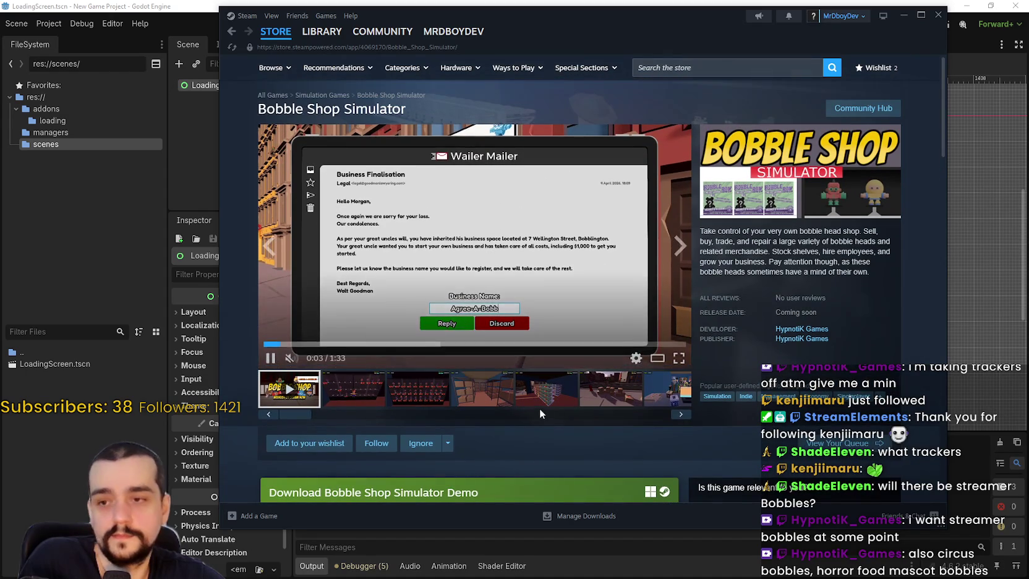
{"action": "left_click", "coordinate": [344, 393]}
{"action": "left_click", "coordinate": [417, 393]}
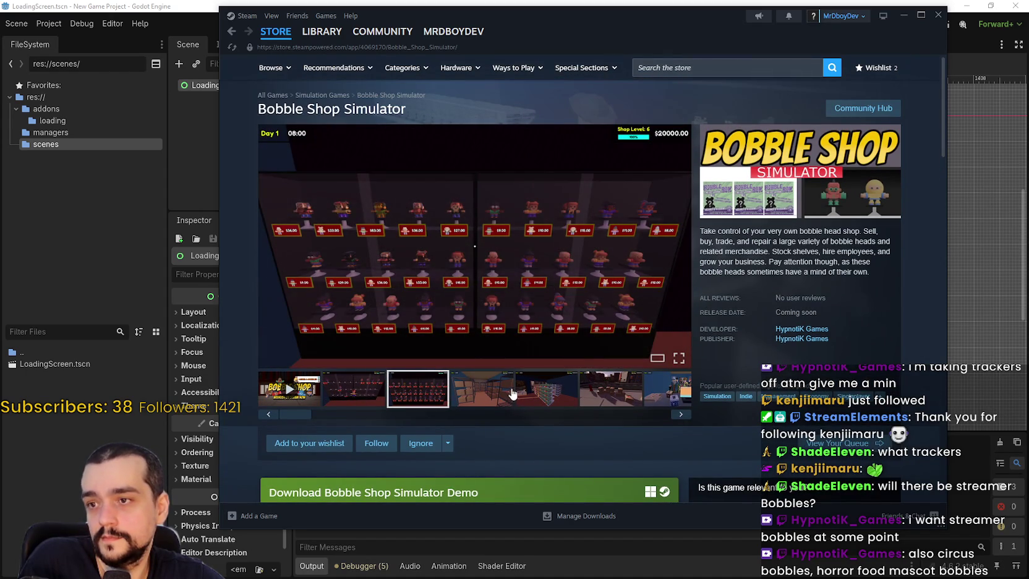
Step: Step through the thumbnails to the checkout-counter screenshot and enlarge it in the viewer
{"action": "left_click", "coordinate": [511, 394]}
{"action": "left_click", "coordinate": [545, 392]}
{"action": "left_click", "coordinate": [602, 396]}
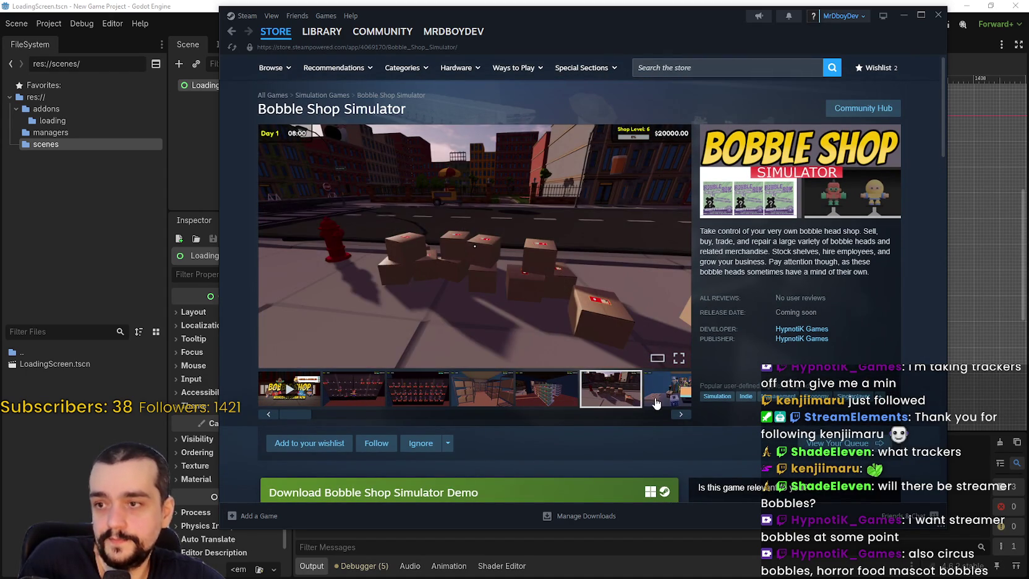
{"action": "left_click", "coordinate": [656, 401]}
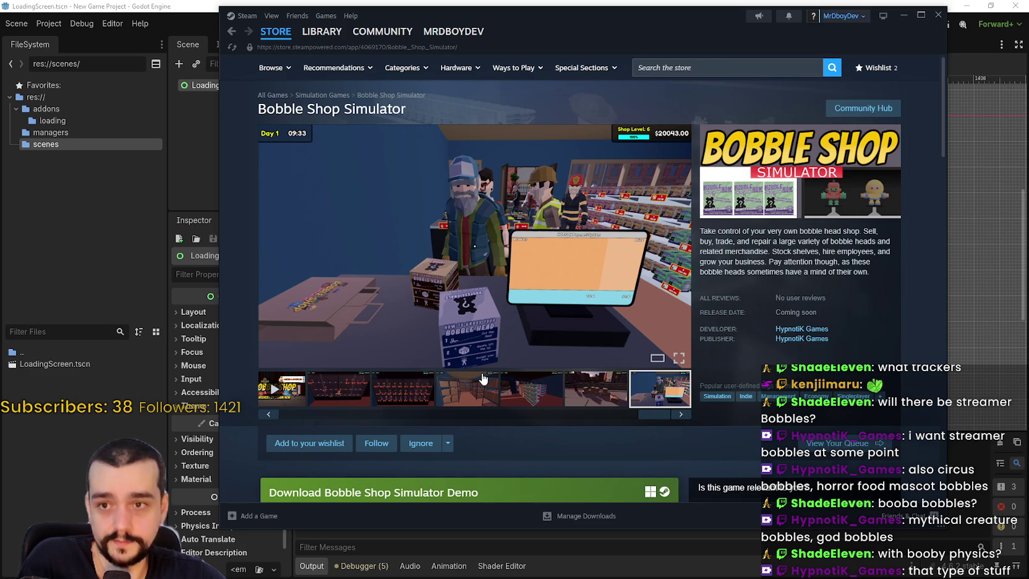
{"action": "left_click", "coordinate": [511, 340]}
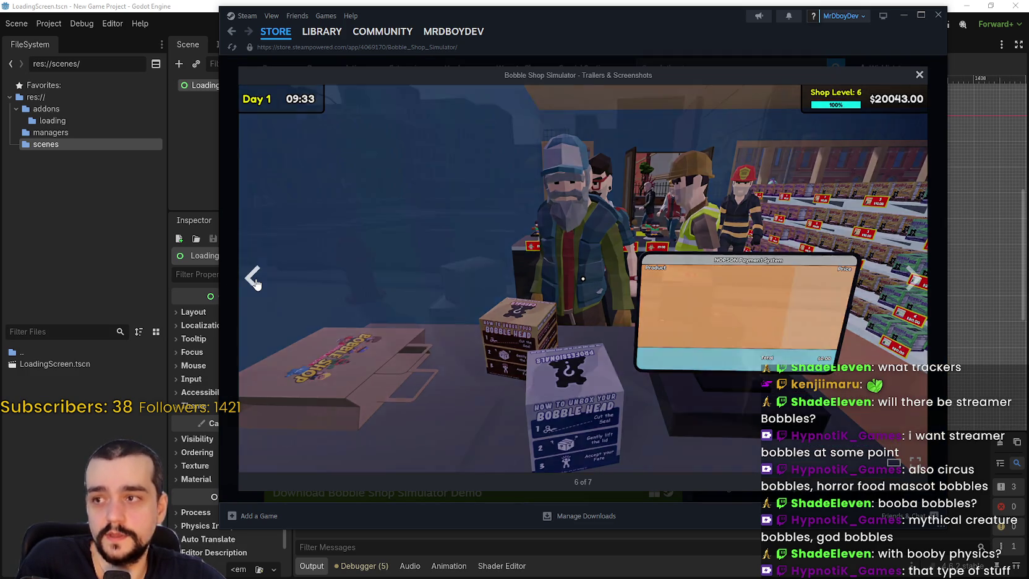
Step: Page back to screenshot 3 of 7, the priced bobblehead shelves, then close the viewer
{"action": "left_click", "coordinate": [255, 283]}
{"action": "left_click", "coordinate": [255, 281]}
{"action": "left_click", "coordinate": [254, 279]}
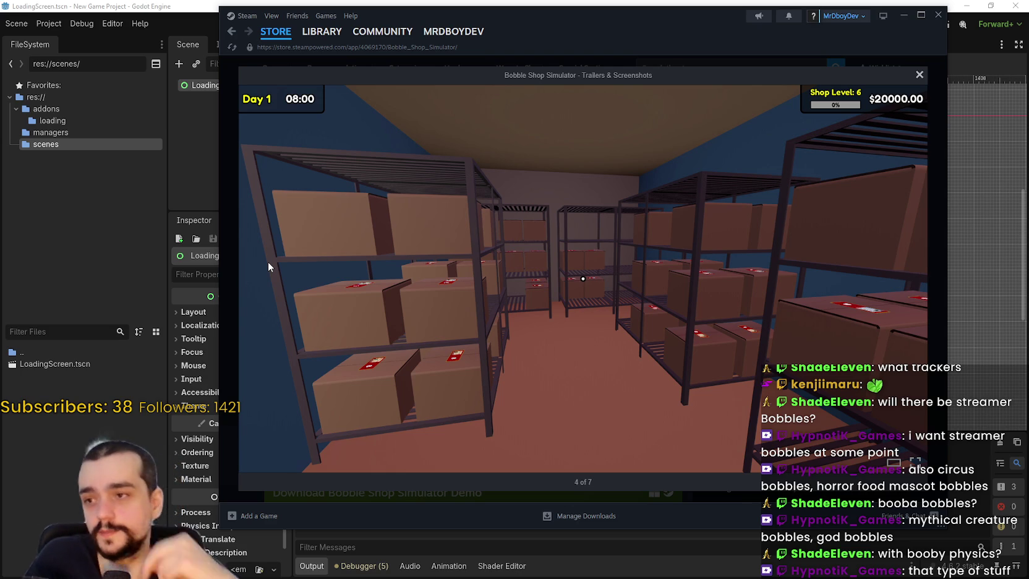
{"action": "left_click", "coordinate": [253, 278]}
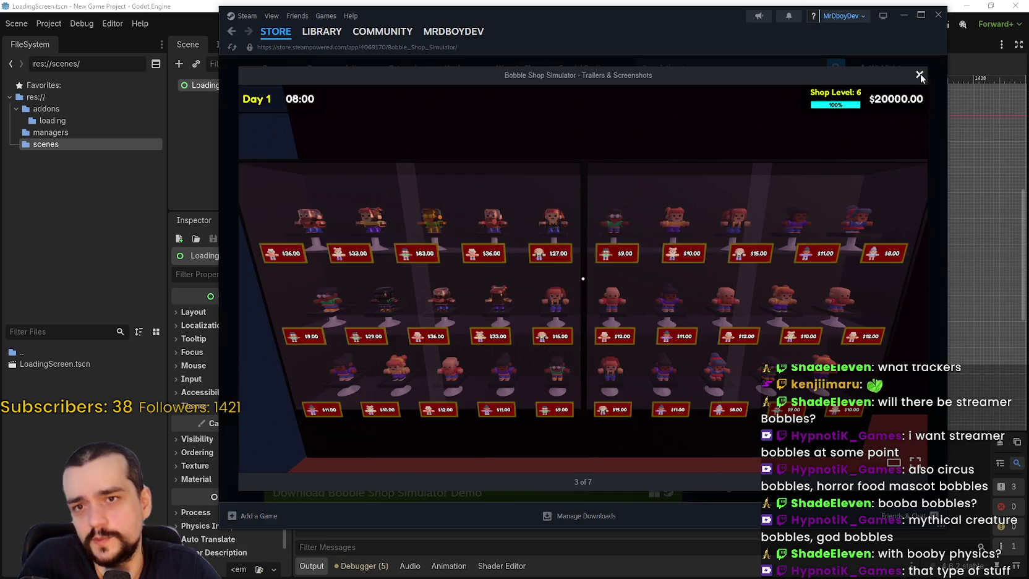
{"action": "left_click", "coordinate": [919, 75]}
{"action": "scroll", "coordinate": [534, 280], "scroll_direction": "down", "scroll_amount": 3}
{"action": "scroll", "coordinate": [534, 275], "scroll_direction": "down", "scroll_amount": 2}
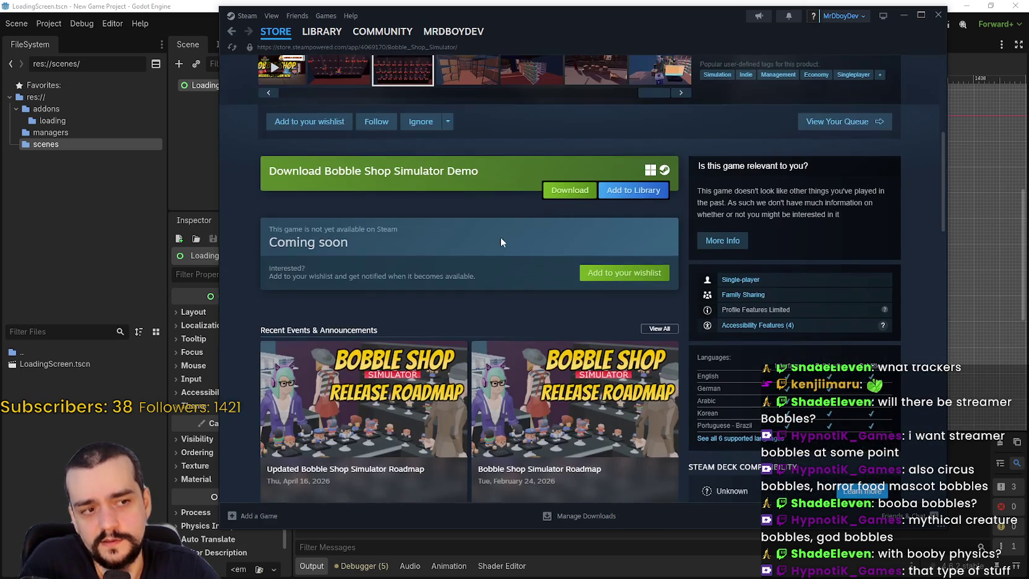
{"action": "scroll", "coordinate": [524, 259], "scroll_direction": "down", "scroll_amount": 6}
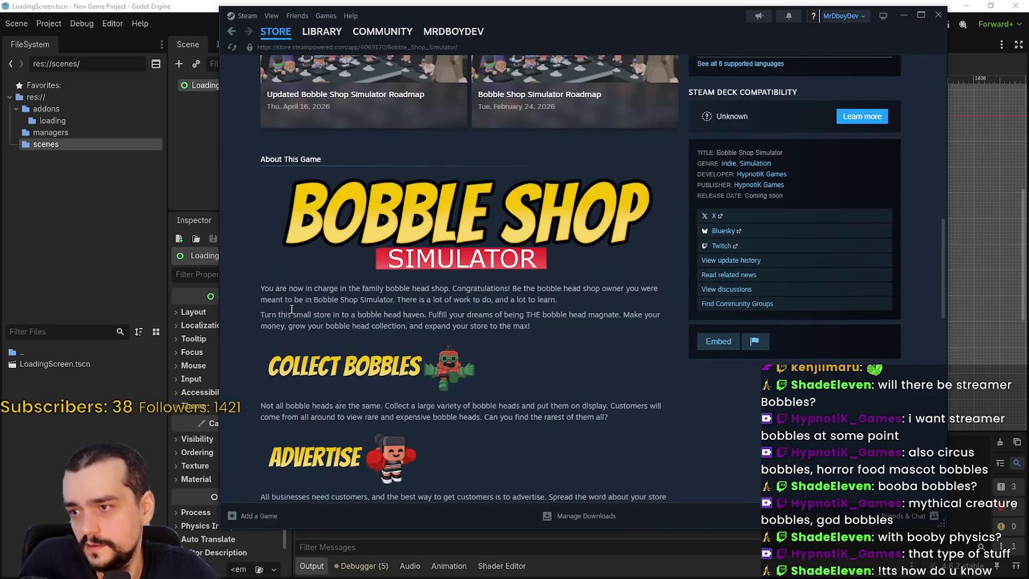
{"action": "scroll", "coordinate": [289, 291], "scroll_direction": "down", "scroll_amount": 2}
{"action": "mouse_move", "coordinate": [276, 309]}
{"action": "left_mouse_down"}
{"action": "mouse_move", "coordinate": [360, 353]}
{"action": "mouse_move", "coordinate": [377, 389]}
{"action": "mouse_move", "coordinate": [335, 309]}
{"action": "mouse_move", "coordinate": [276, 309]}
{"action": "left_mouse_up"}
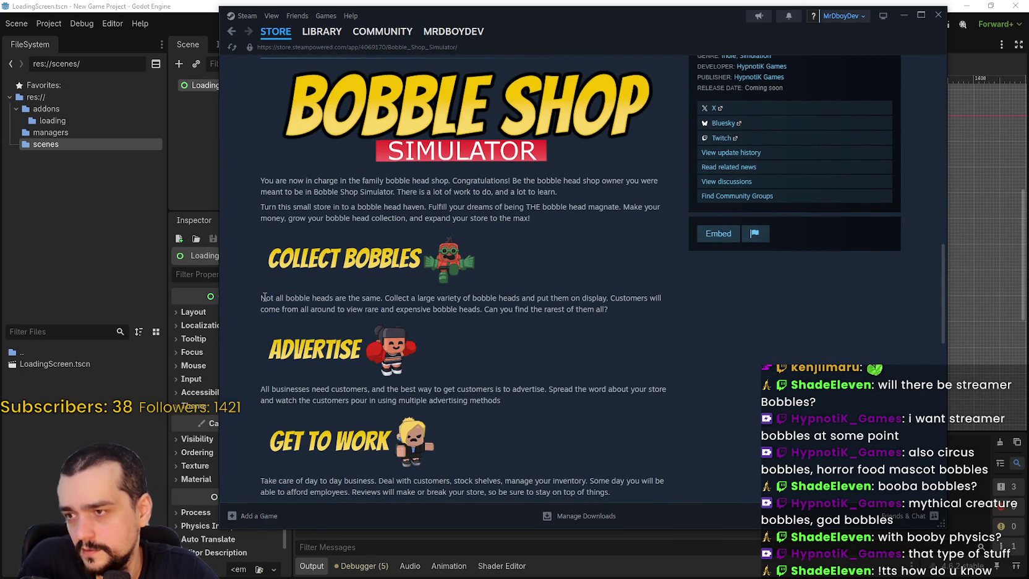
{"action": "mouse_move", "coordinate": [333, 296]}
{"action": "left_mouse_down"}
{"action": "mouse_move", "coordinate": [491, 309]}
{"action": "mouse_move", "coordinate": [505, 298]}
{"action": "mouse_move", "coordinate": [642, 301]}
{"action": "mouse_move", "coordinate": [655, 318]}
{"action": "left_mouse_up"}
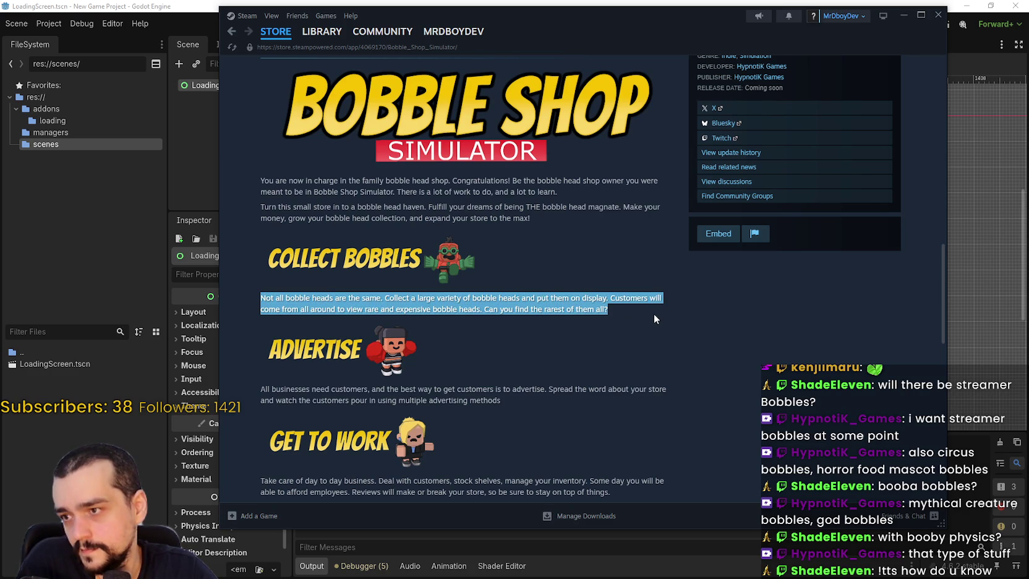
{"action": "scroll", "coordinate": [419, 281], "scroll_direction": "down", "scroll_amount": 2}
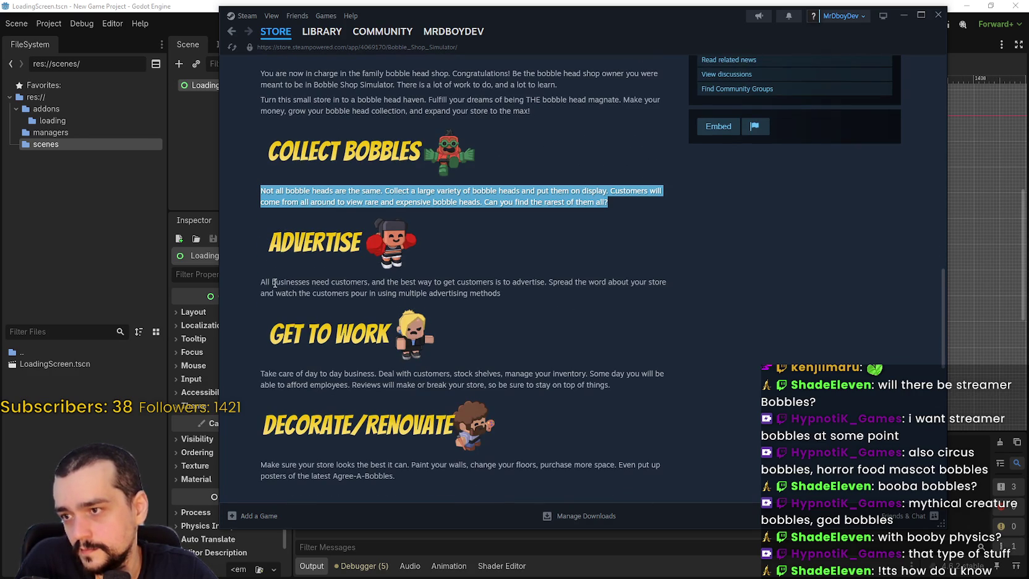
{"action": "left_click_drag", "start_coordinate": [264, 281], "coordinate": [444, 290]}
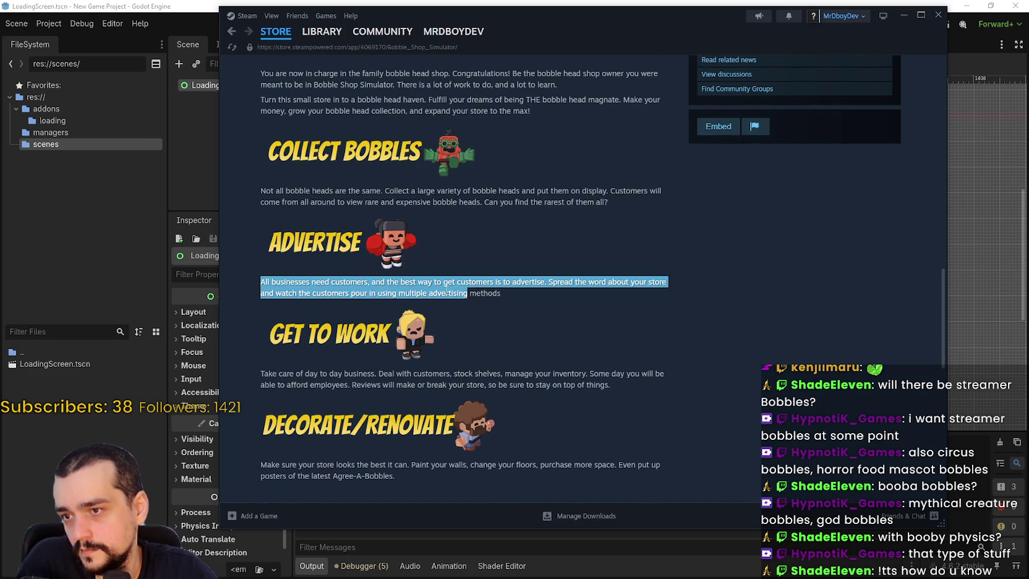
{"action": "scroll", "coordinate": [632, 303], "scroll_direction": "down", "scroll_amount": 2}
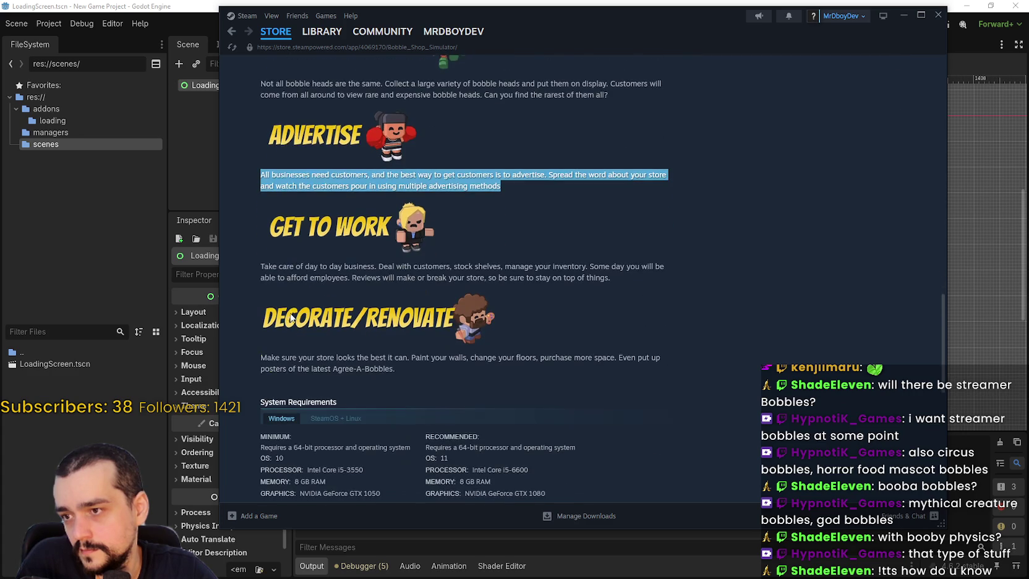
{"action": "left_click_drag", "start_coordinate": [261, 266], "coordinate": [530, 277]}
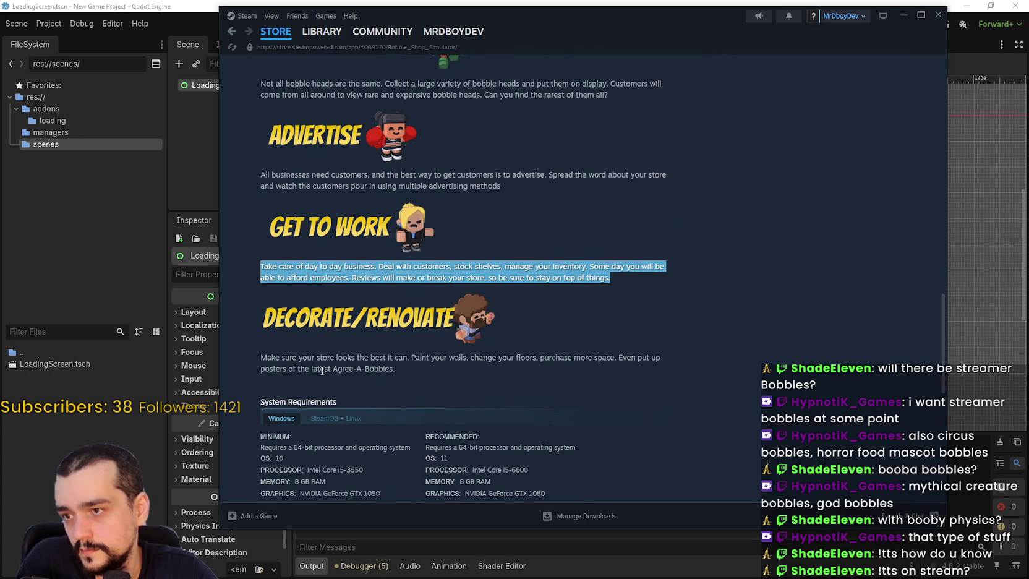
{"action": "mouse_move", "coordinate": [262, 357]}
{"action": "left_mouse_down"}
{"action": "mouse_move", "coordinate": [395, 369]}
{"action": "mouse_move", "coordinate": [383, 358]}
{"action": "mouse_move", "coordinate": [468, 359]}
{"action": "left_mouse_up"}
{"action": "mouse_move", "coordinate": [535, 357]}
{"action": "left_mouse_down"}
{"action": "mouse_move", "coordinate": [664, 369]}
{"action": "mouse_move", "coordinate": [672, 380]}
{"action": "left_mouse_up"}
{"action": "scroll", "coordinate": [671, 380], "scroll_direction": "up", "scroll_amount": 6}
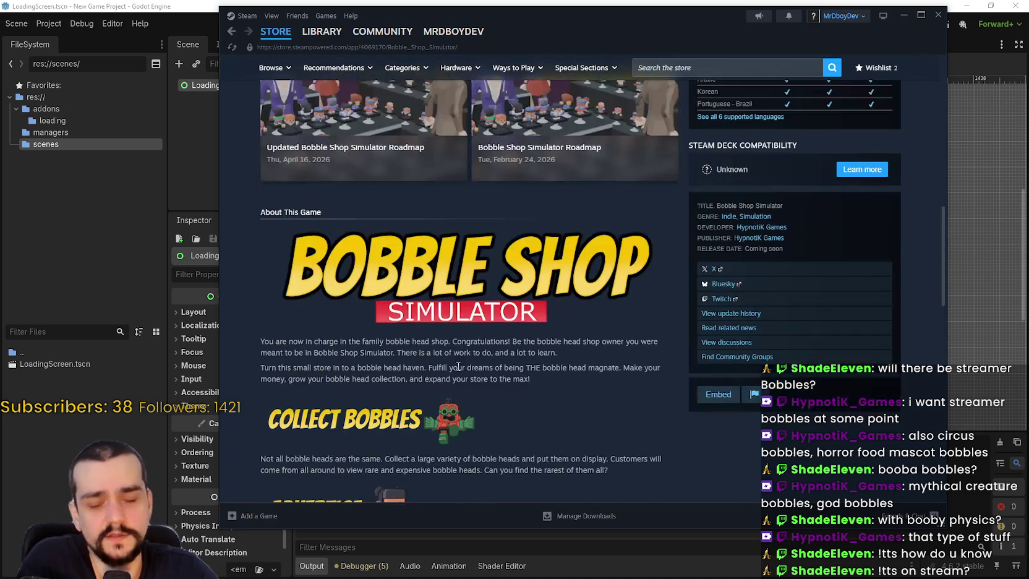
{"action": "mouse_move", "coordinate": [261, 341]}
{"action": "left_mouse_down"}
{"action": "mouse_move", "coordinate": [618, 352]}
{"action": "mouse_move", "coordinate": [654, 339]}
{"action": "left_mouse_up"}
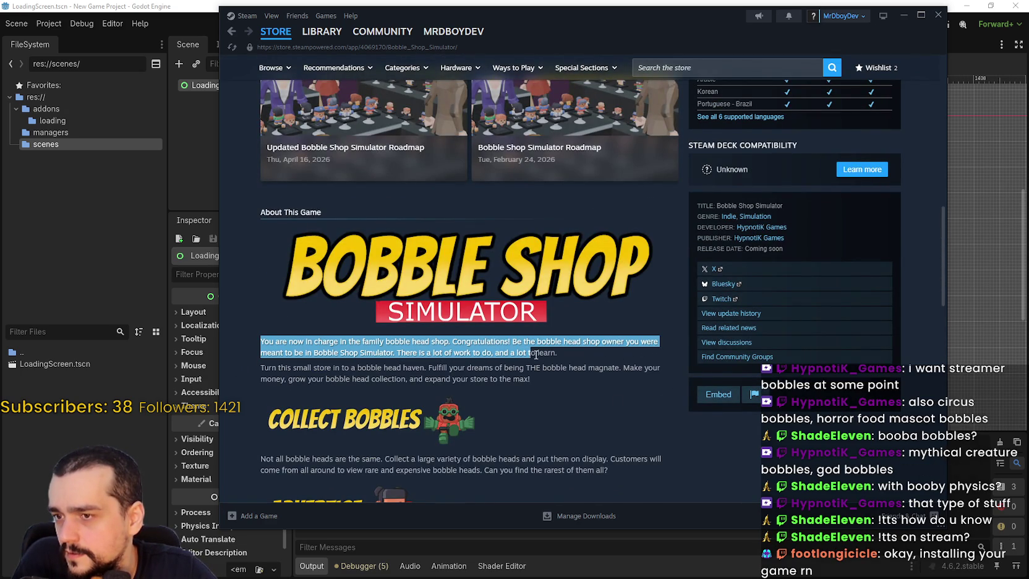
{"action": "mouse_move", "coordinate": [545, 355]}
{"action": "left_mouse_down"}
{"action": "mouse_move", "coordinate": [318, 368]}
{"action": "mouse_move", "coordinate": [369, 368]}
{"action": "left_mouse_up"}
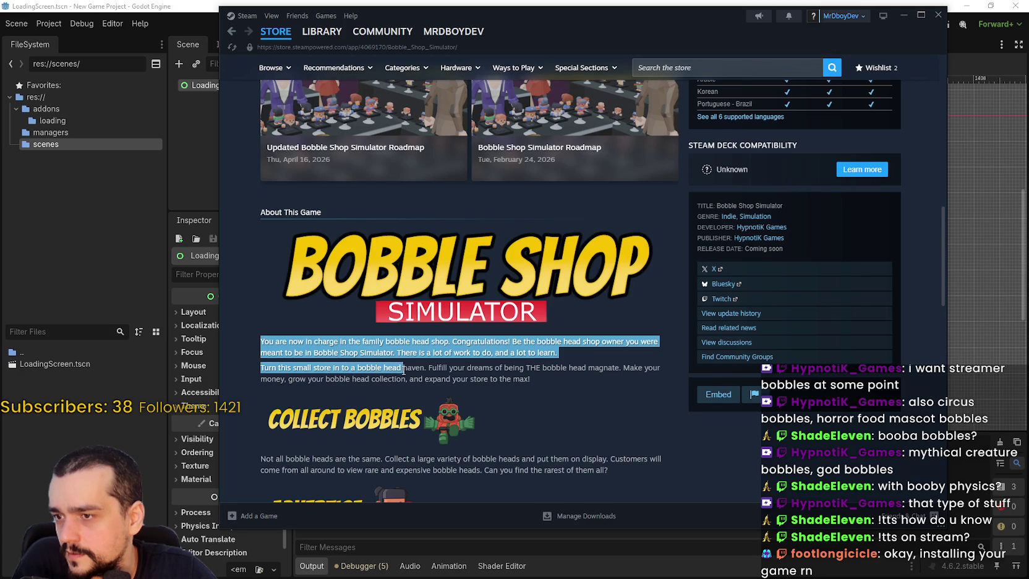
{"action": "mouse_move", "coordinate": [485, 369]}
{"action": "left_mouse_down"}
{"action": "mouse_move", "coordinate": [660, 369]}
{"action": "mouse_move", "coordinate": [318, 380]}
{"action": "mouse_move", "coordinate": [566, 380]}
{"action": "left_mouse_up"}
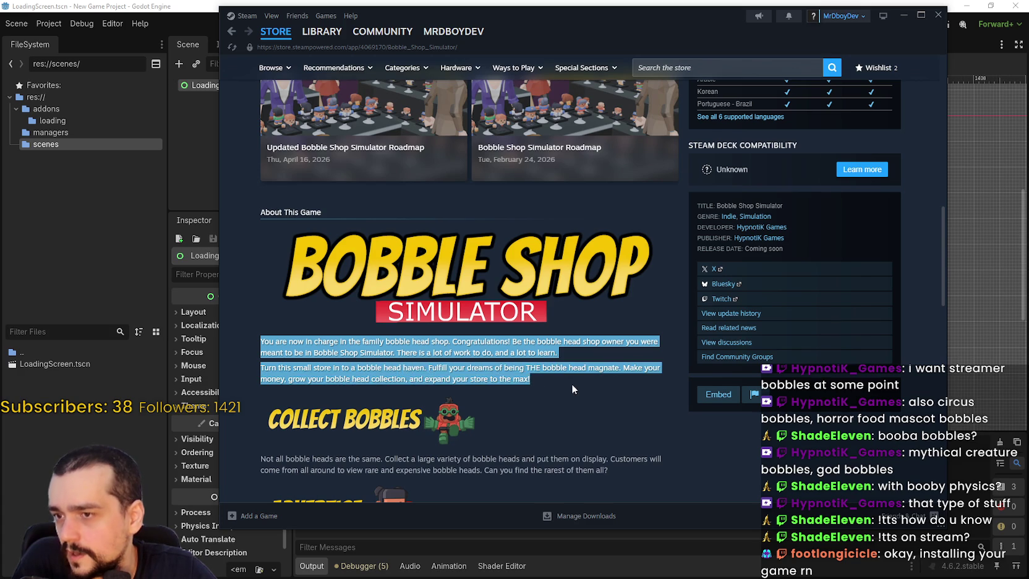
{"action": "scroll", "coordinate": [573, 380], "scroll_direction": "up", "scroll_amount": 15}
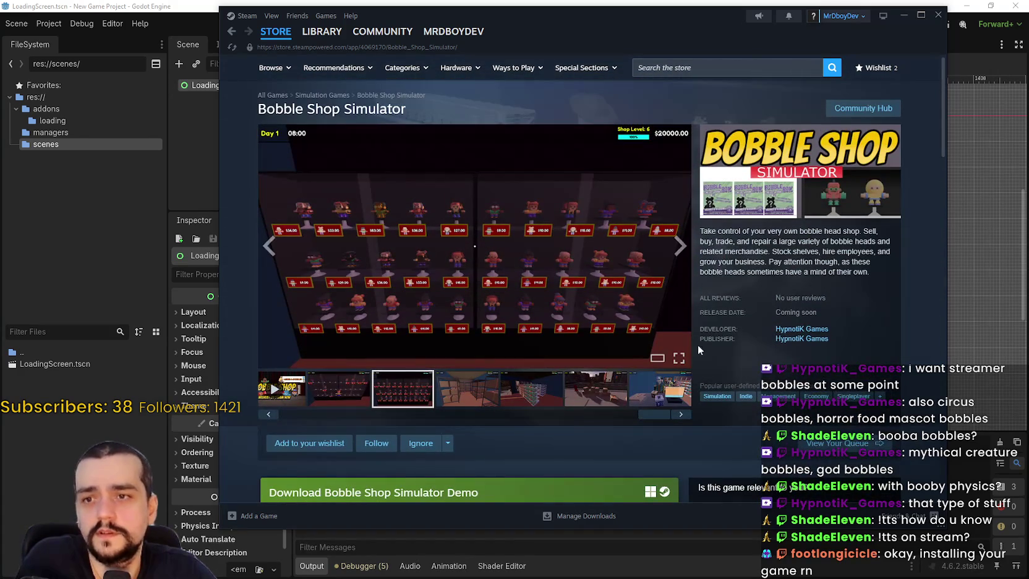
{"action": "mouse_move", "coordinate": [717, 233]}
{"action": "left_mouse_down"}
{"action": "mouse_move", "coordinate": [742, 251]}
{"action": "mouse_move", "coordinate": [892, 248]}
{"action": "mouse_move", "coordinate": [859, 252]}
{"action": "mouse_move", "coordinate": [883, 267]}
{"action": "mouse_move", "coordinate": [882, 278]}
{"action": "left_mouse_up"}
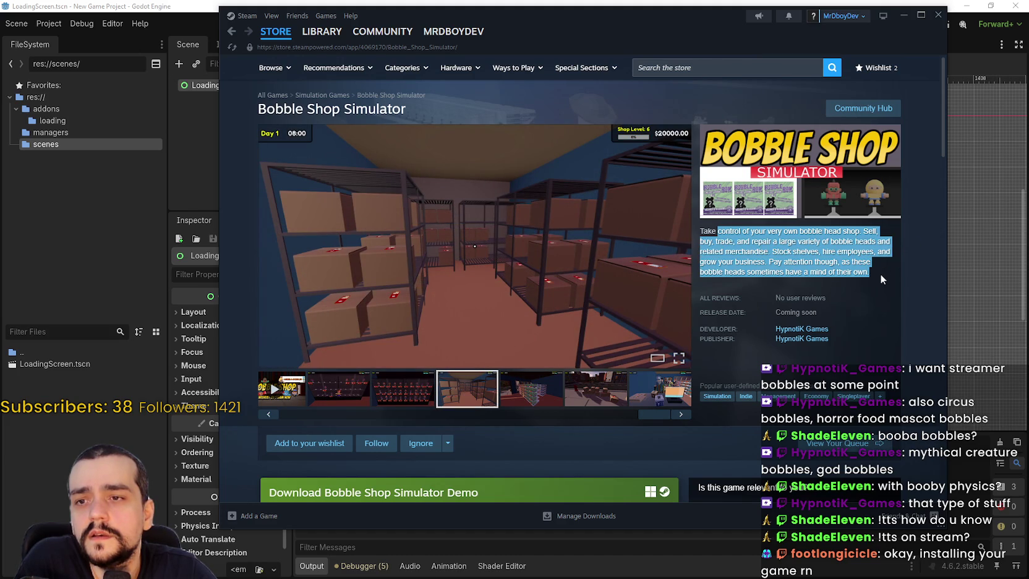
{"action": "mouse_move", "coordinate": [877, 265]}
{"action": "left_mouse_down"}
{"action": "mouse_move", "coordinate": [717, 224]}
{"action": "mouse_move", "coordinate": [742, 230]}
{"action": "left_mouse_up"}
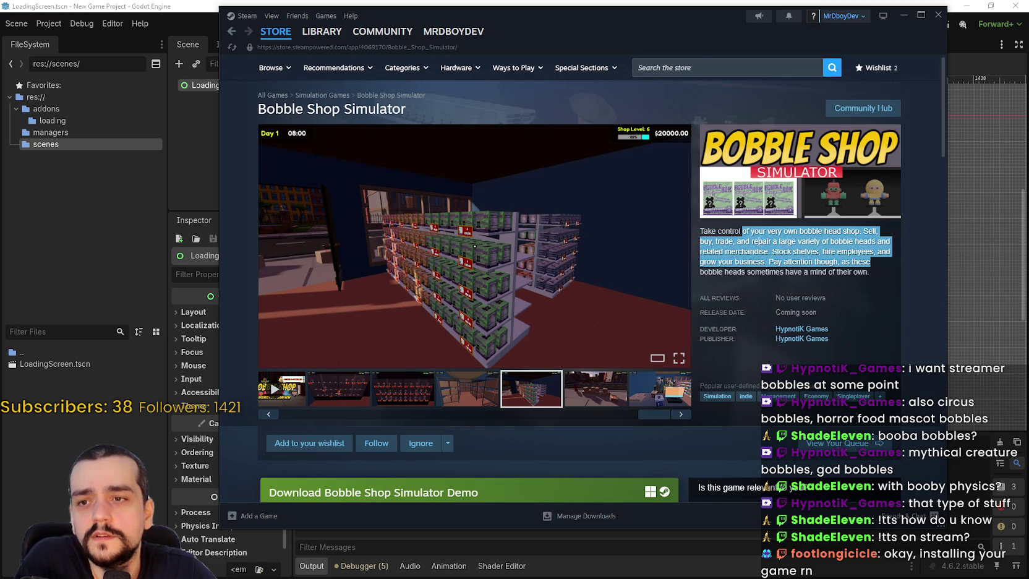
{"action": "scroll", "coordinate": [754, 284], "scroll_direction": "down", "scroll_amount": 3}
{"action": "left_click", "coordinate": [811, 160]}
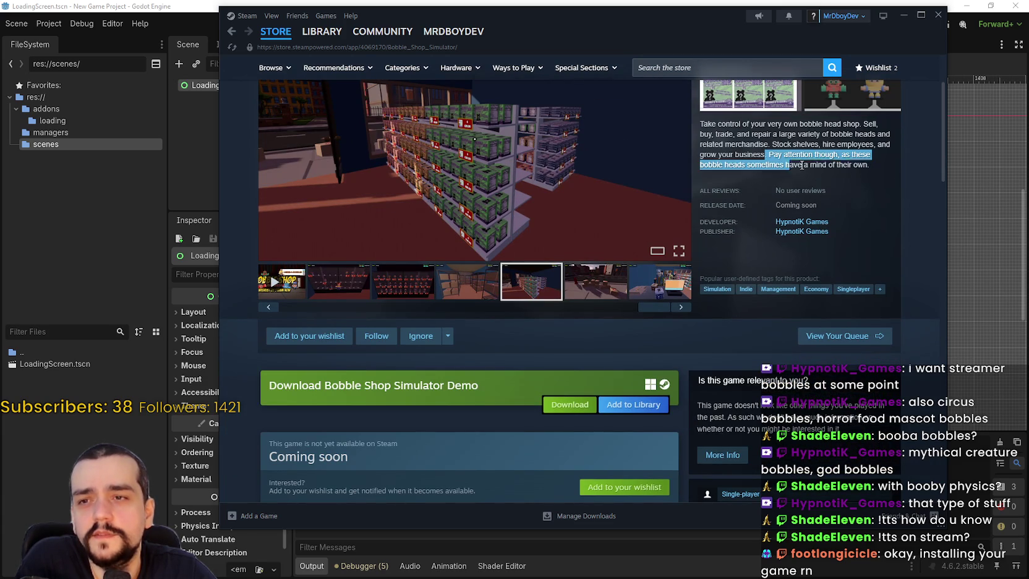
{"action": "scroll", "coordinate": [747, 367], "scroll_direction": "up", "scroll_amount": 3}
{"action": "scroll", "coordinate": [450, 303], "scroll_direction": "down", "scroll_amount": 4}
{"action": "scroll", "coordinate": [449, 306], "scroll_direction": "down", "scroll_amount": 6}
{"action": "scroll", "coordinate": [773, 198], "scroll_direction": "up", "scroll_amount": 10}
{"action": "mouse_move", "coordinate": [773, 198]}
{"action": "left_mouse_down"}
{"action": "mouse_move", "coordinate": [898, 210]}
{"action": "mouse_move", "coordinate": [879, 217]}
{"action": "left_mouse_up"}
{"action": "left_click", "coordinate": [817, 208]}
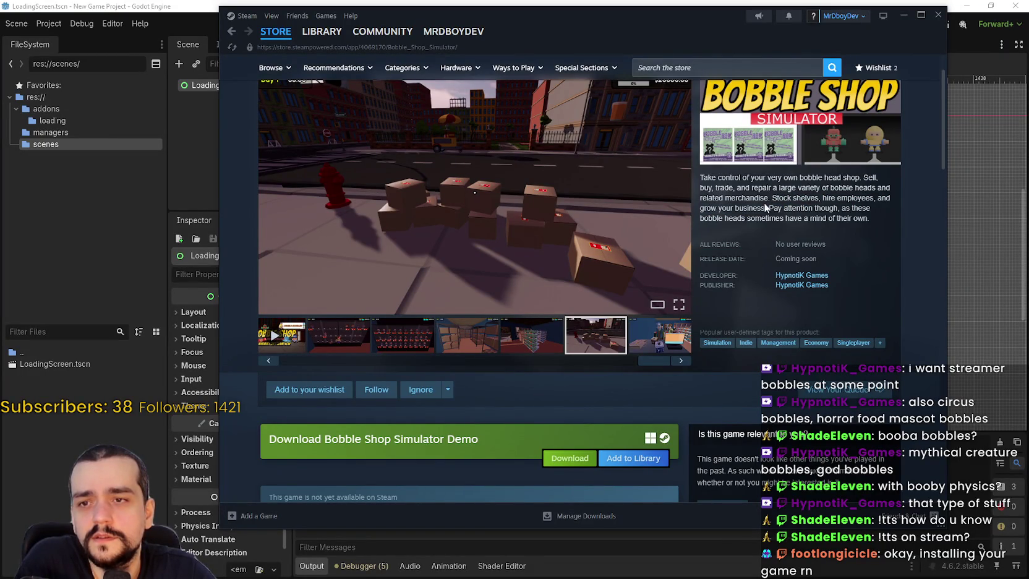
{"action": "mouse_move", "coordinate": [769, 208]}
{"action": "left_mouse_down"}
{"action": "mouse_move", "coordinate": [892, 213]}
{"action": "mouse_move", "coordinate": [875, 218]}
{"action": "left_mouse_up"}
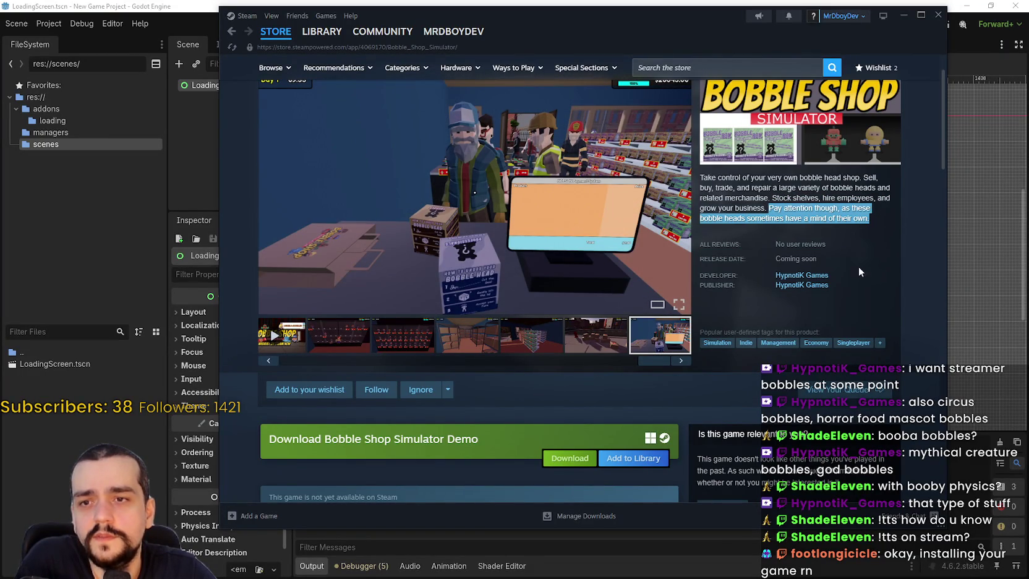